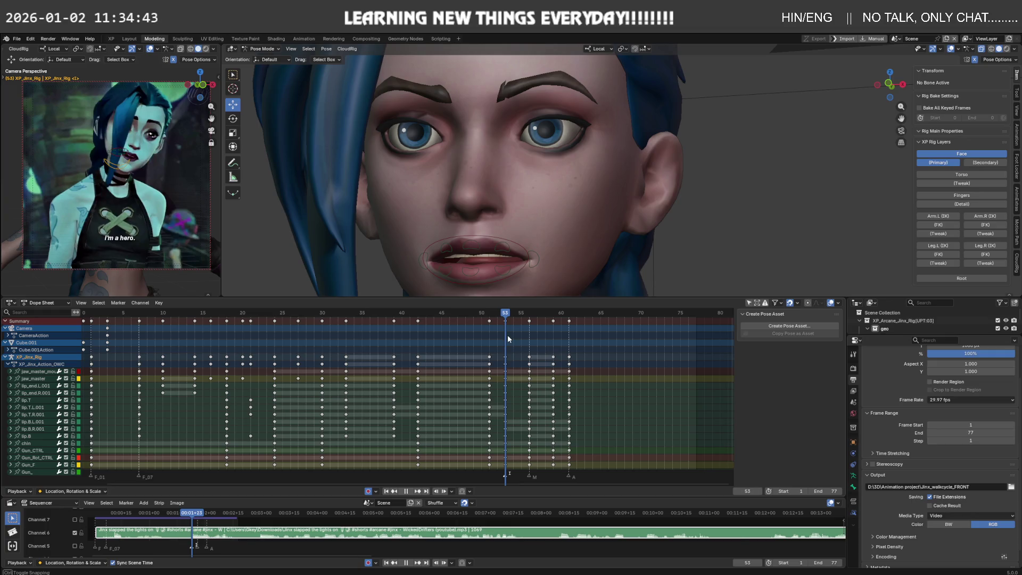
Duplicate the final mouth keyframes and place the copies at frames 61–64.
middle_drag(503, 220, 484, 190)
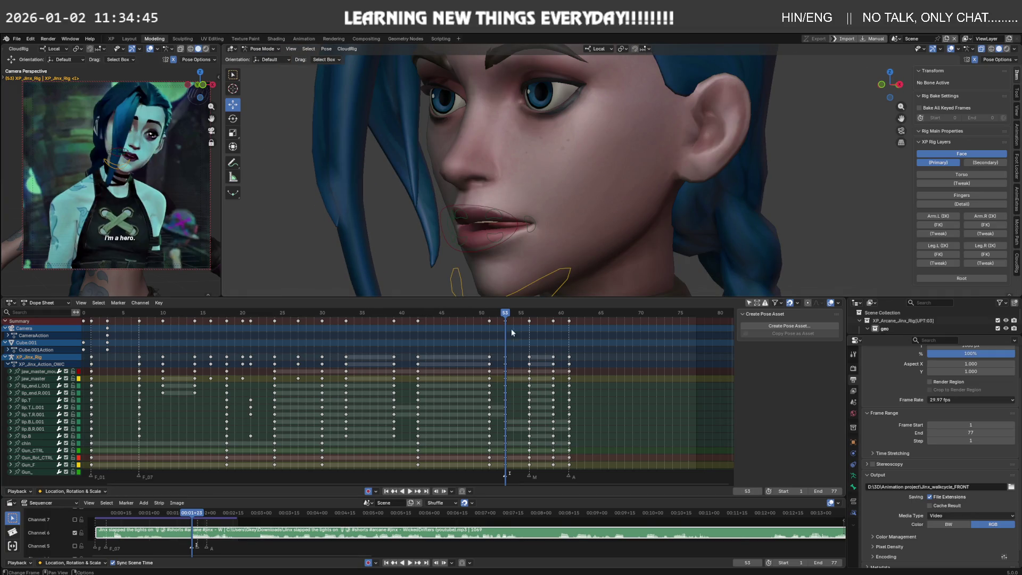
key(ctrl+v)
key(g)
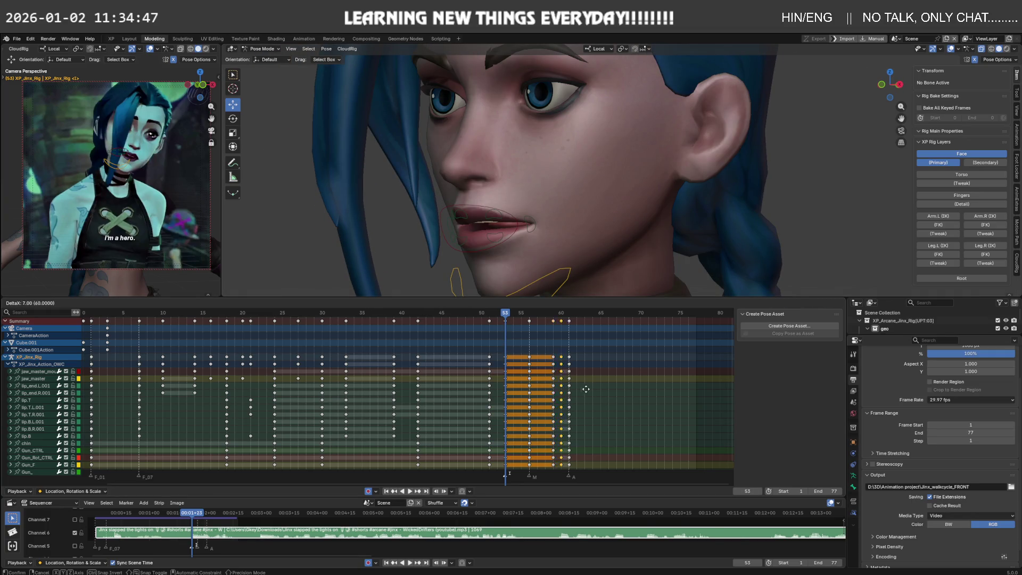
click(565, 358)
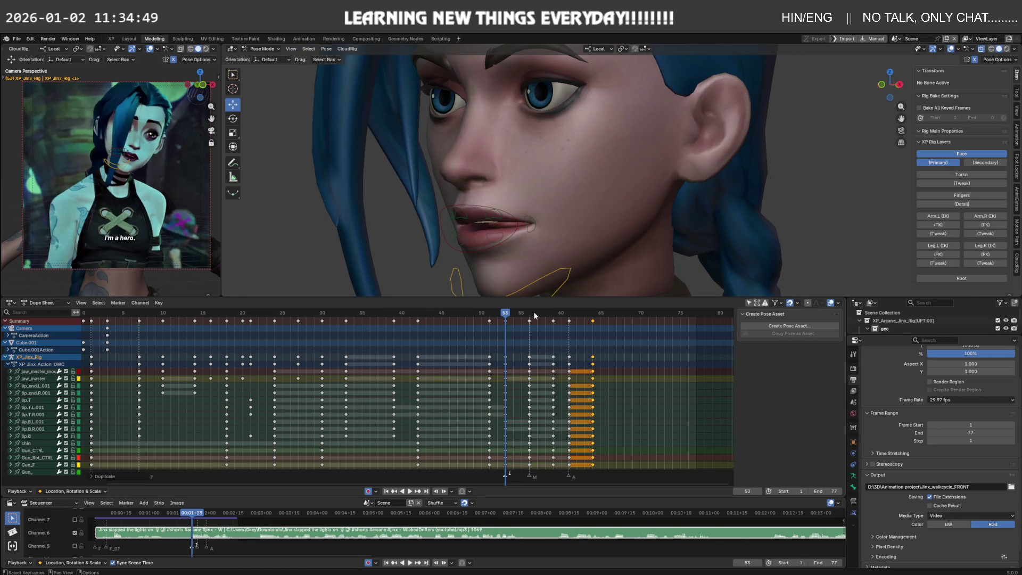
Go to frame 64, zoom toward the cheek and select the jaw_master_mouth control.
drag(509, 316, 592, 319)
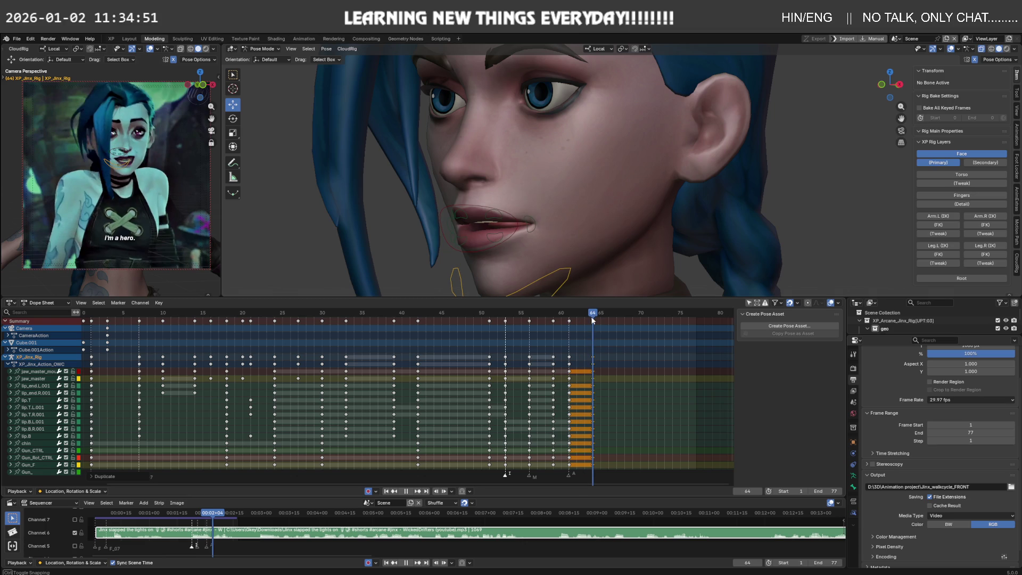
middle_drag(595, 320, 605, 316)
mouse_move(564, 250)
middle_down()
mouse_move(535, 220)
mouse_move(487, 226)
middle_up()
scroll(536, 219, up, 2)
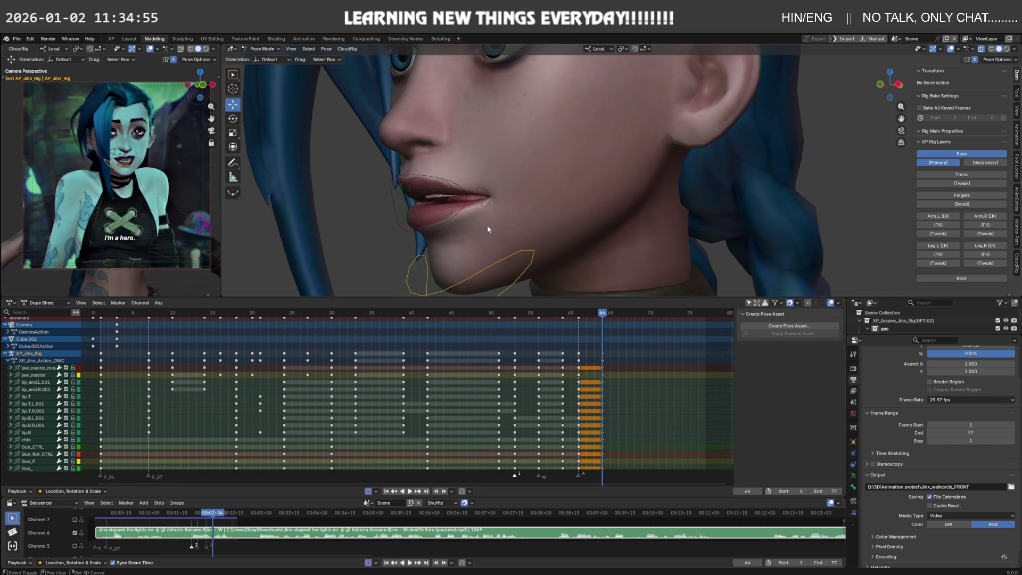
click(435, 230)
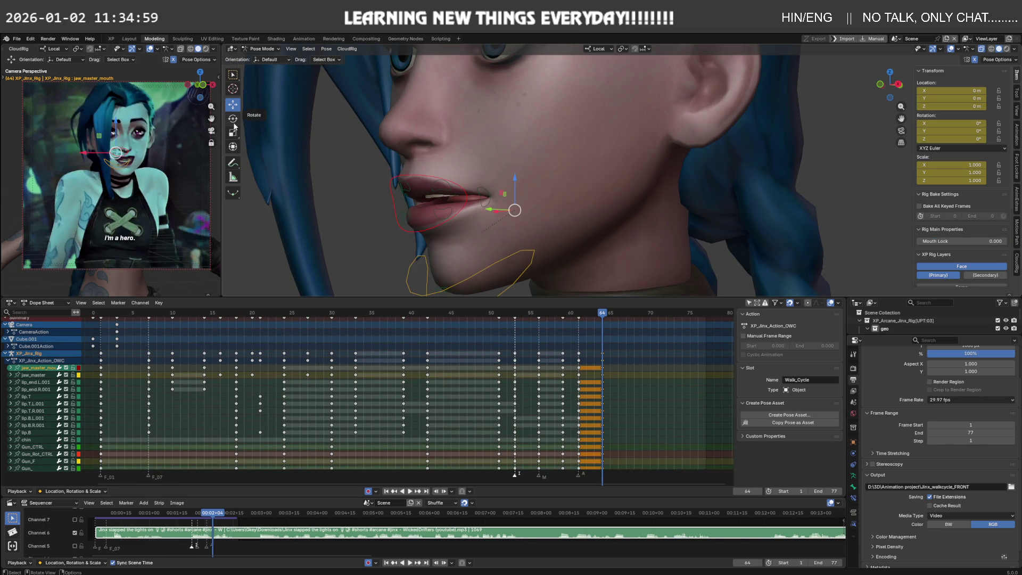
Scale the jaw bone along Z to about 1.089 to open the mouth wider.
key(a)
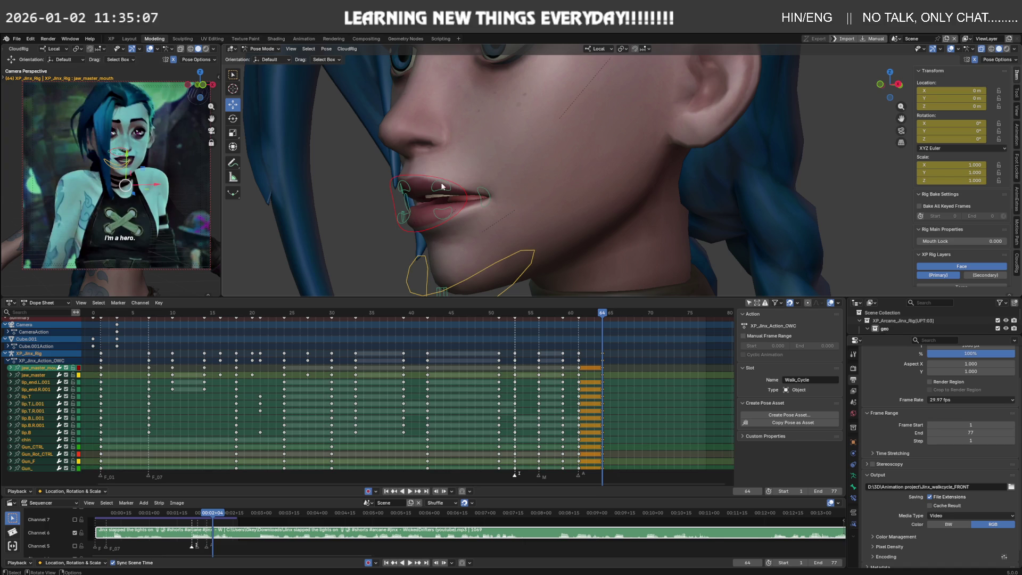
click(436, 181)
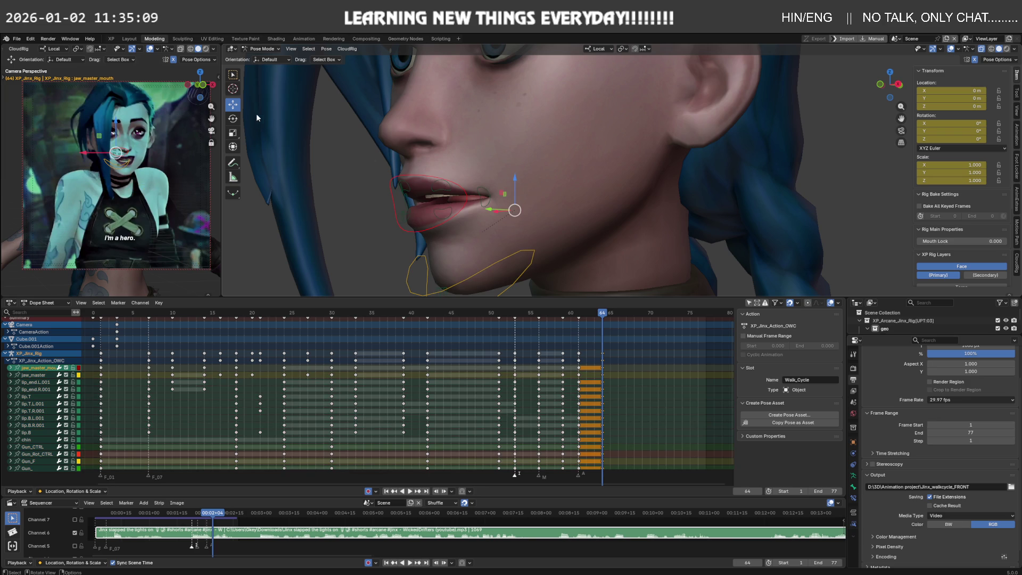
click(233, 132)
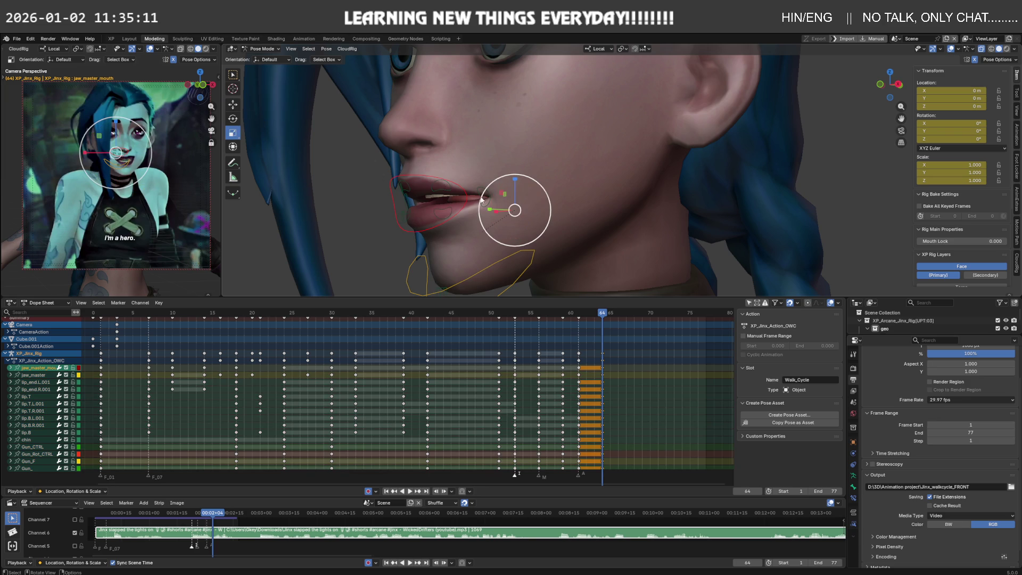
drag(514, 179, 514, 178)
Squash the lip_end.L.001 lip corner to about 0.38 along Z.
middle_drag(514, 202, 532, 229)
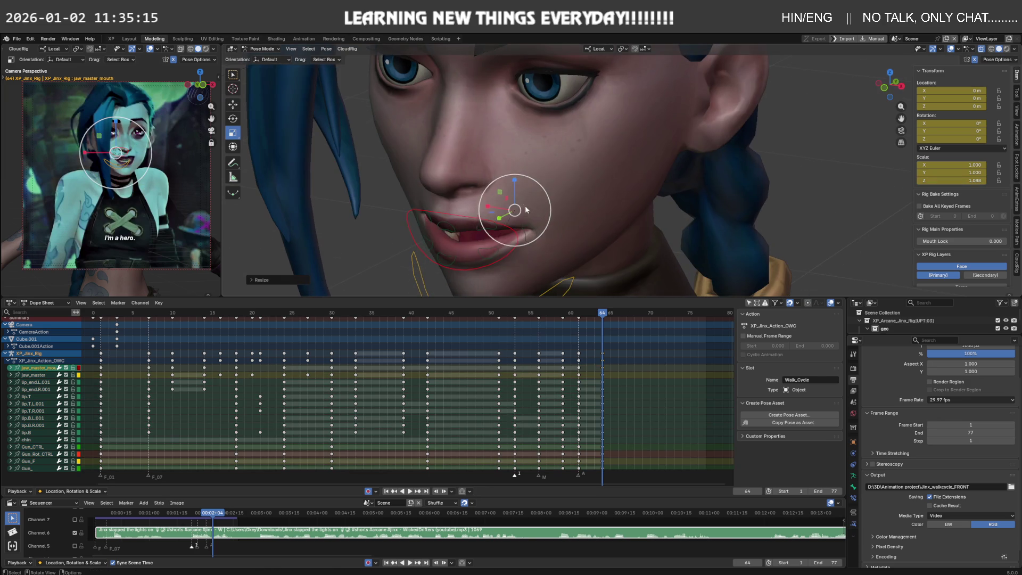
click(533, 229)
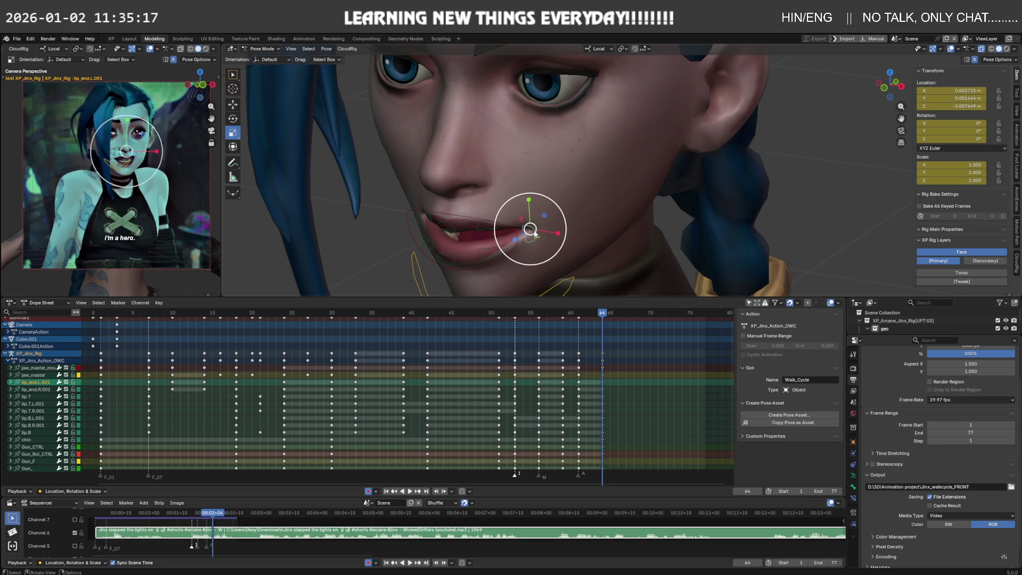
drag(518, 240, 528, 231)
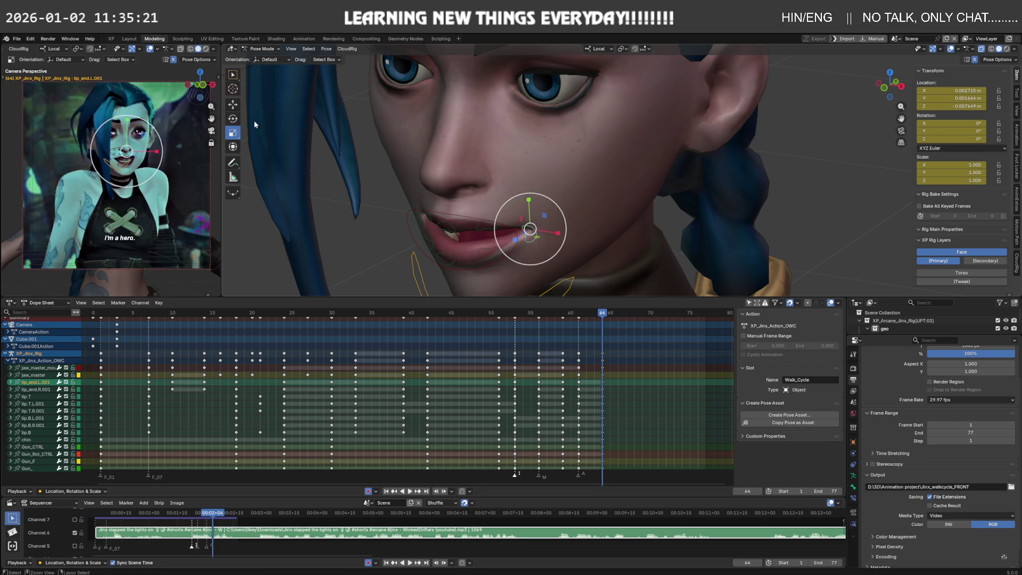
click(233, 105)
Play the animation from frame 53 to check the lip-sync.
click(465, 207)
key(Down)
key(Down)
key(Down)
key(space)
click(516, 248)
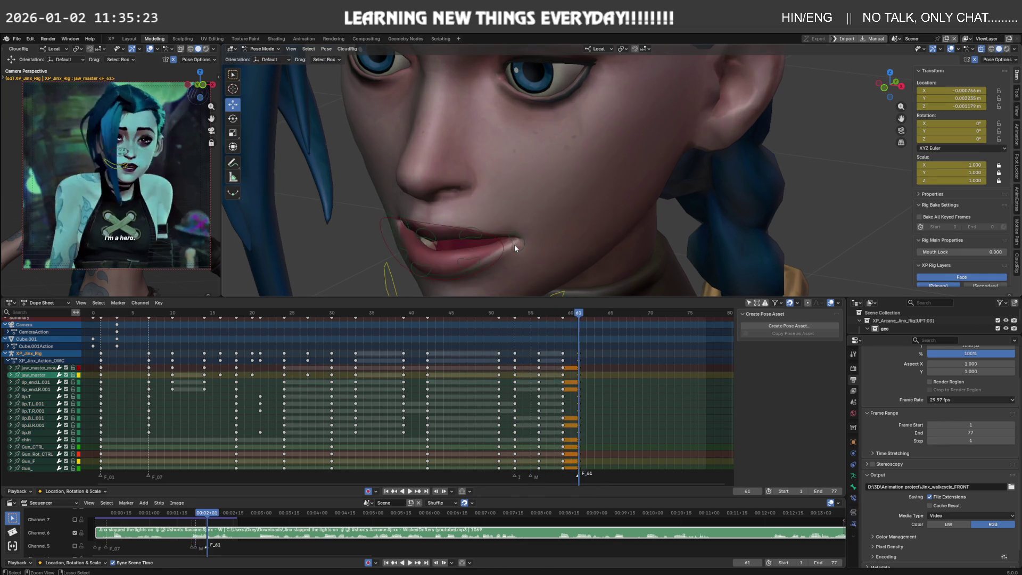
Stop playback, scrub from frame 54 to 59, and undo the stray keyframe change.
key(space)
click(521, 314)
drag(521, 314, 563, 315)
middle_drag(514, 266, 494, 225)
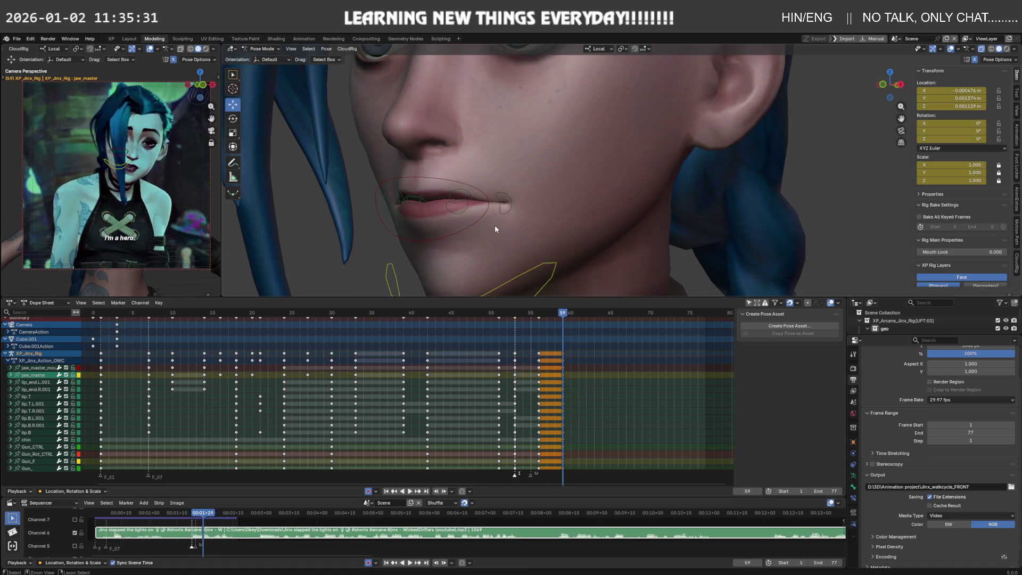
key(ctrl+z)
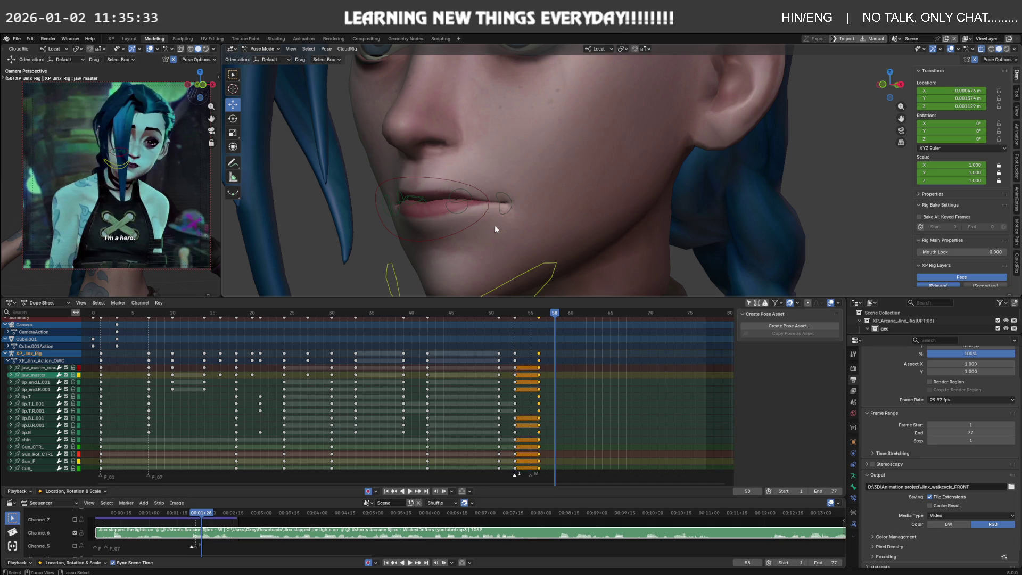
Duplicate the mouth keys at frames 54–57 and place the copies around frames 57–60.
drag(519, 315, 462, 315)
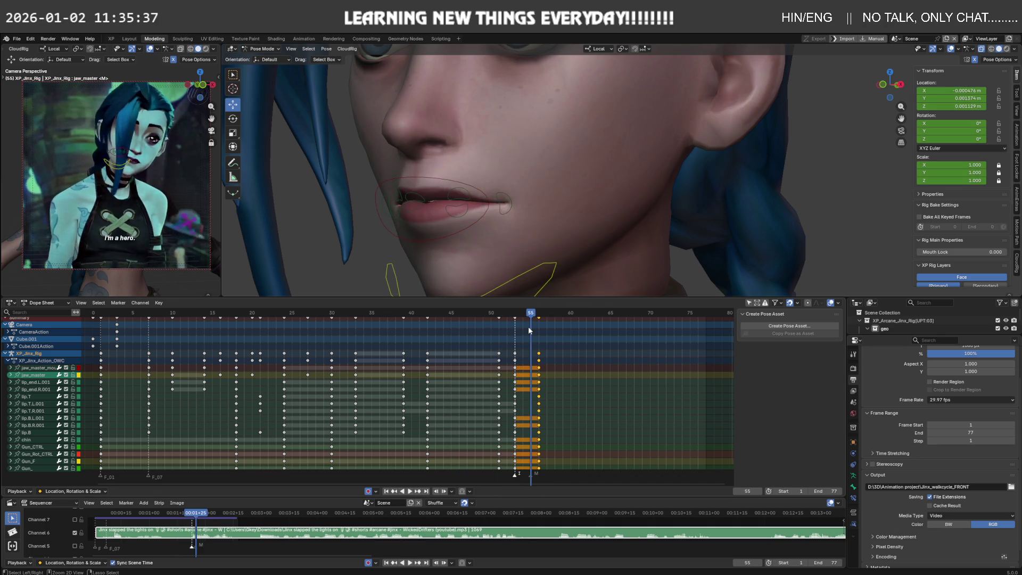
drag(462, 315, 529, 327)
drag(528, 326, 543, 323)
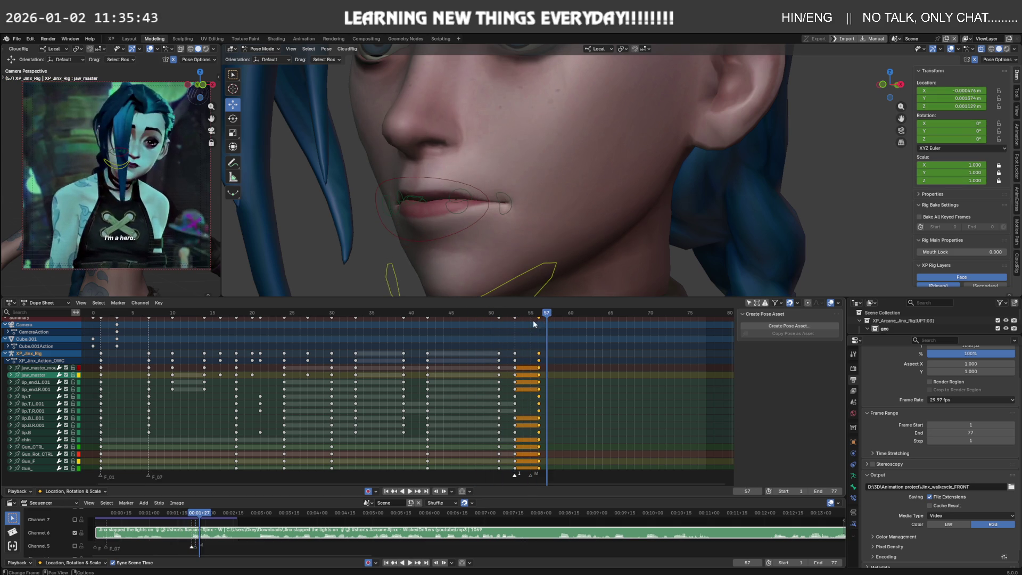
key(shift+d)
click(571, 366)
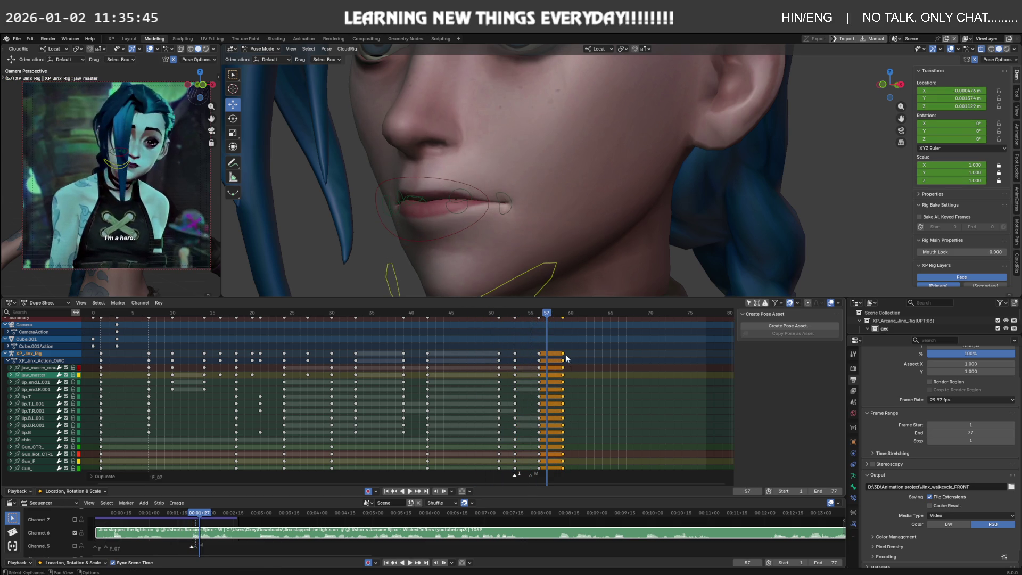
Duplicate the lip and jaw keys from around frame 33, shifted 28 frames to end at 62.
mouse_move(551, 314)
mouse_down()
mouse_move(596, 316)
mouse_move(334, 318)
mouse_move(356, 321)
mouse_move(367, 413)
mouse_up()
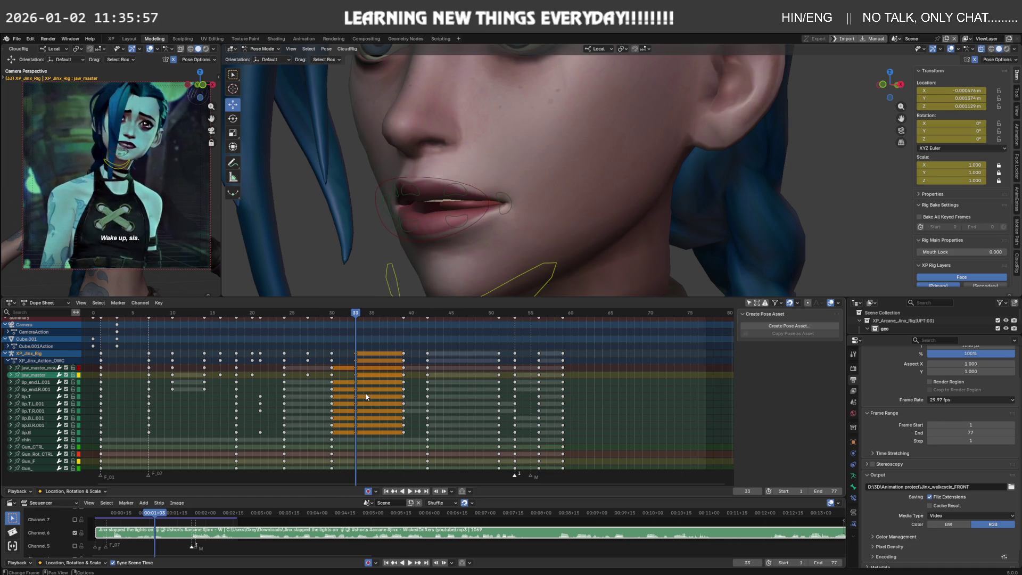
key(g)
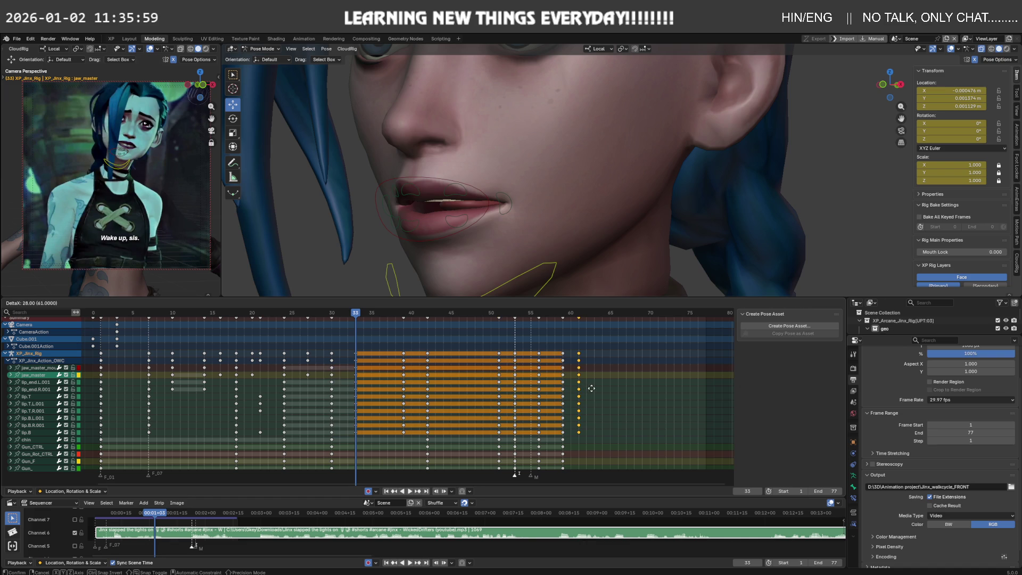
click(593, 388)
Key the whole pose at frame 62, review playback, and select the lip.T upper lip control.
click(587, 313)
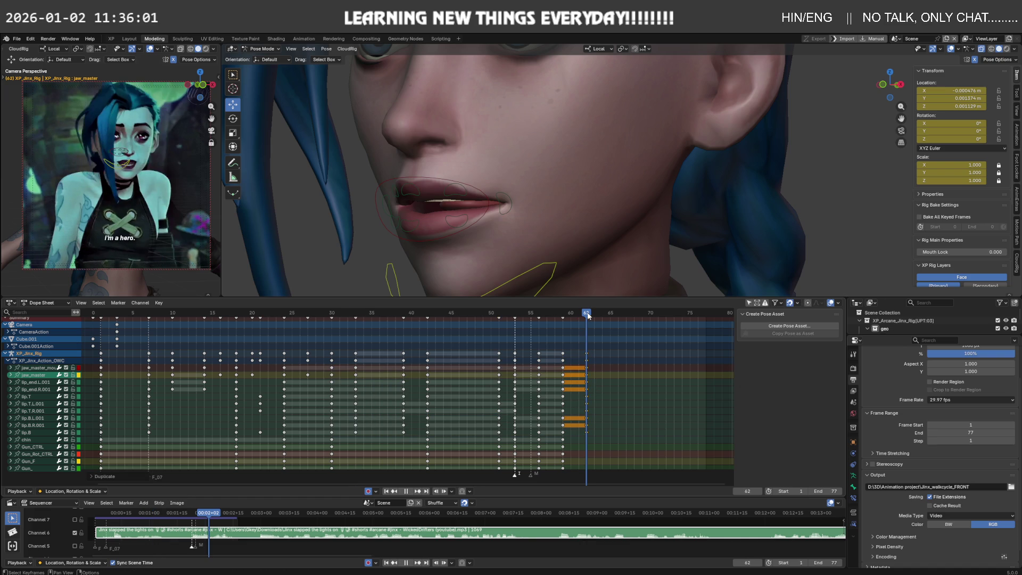
key(i)
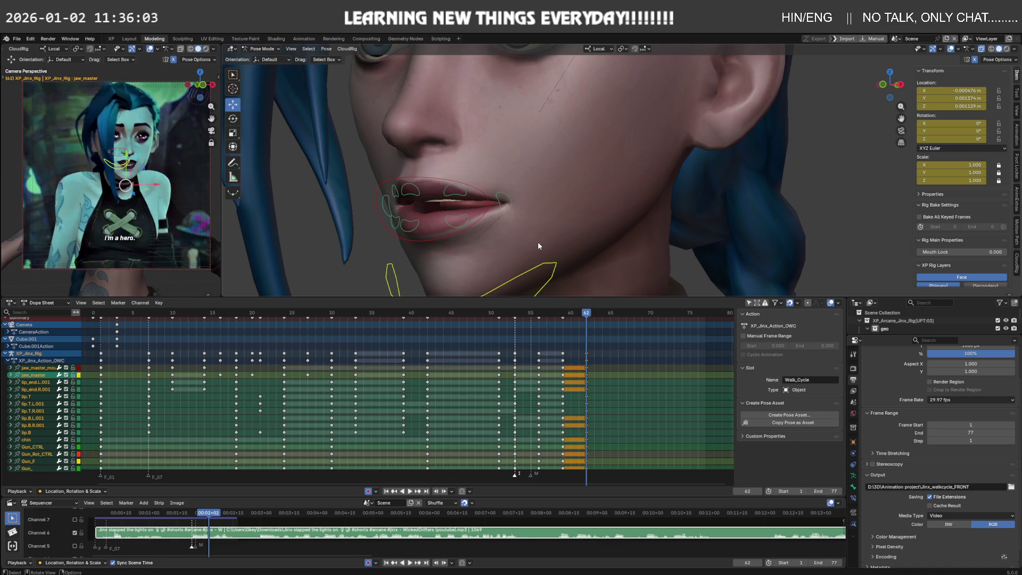
key(space)
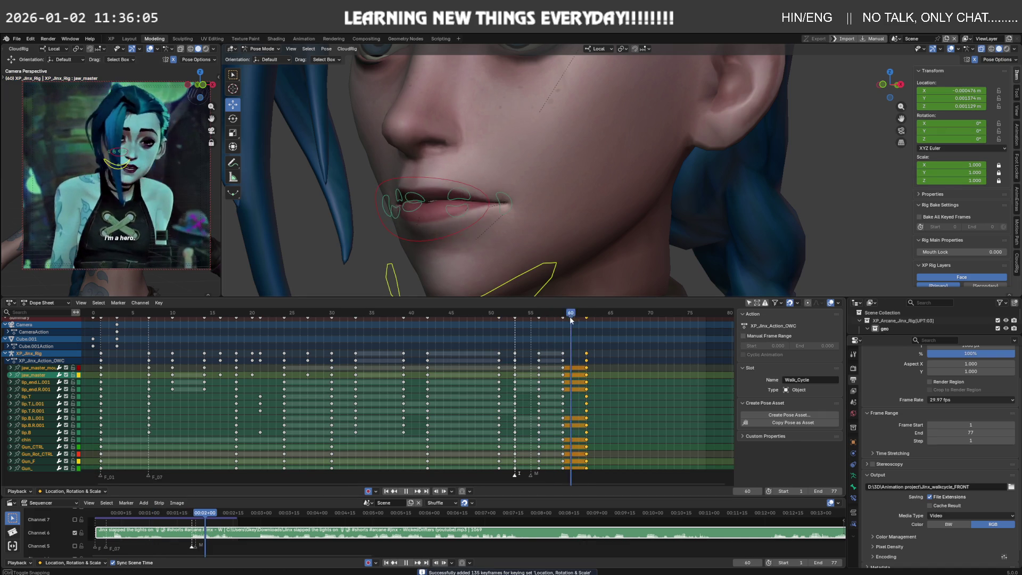
key(space)
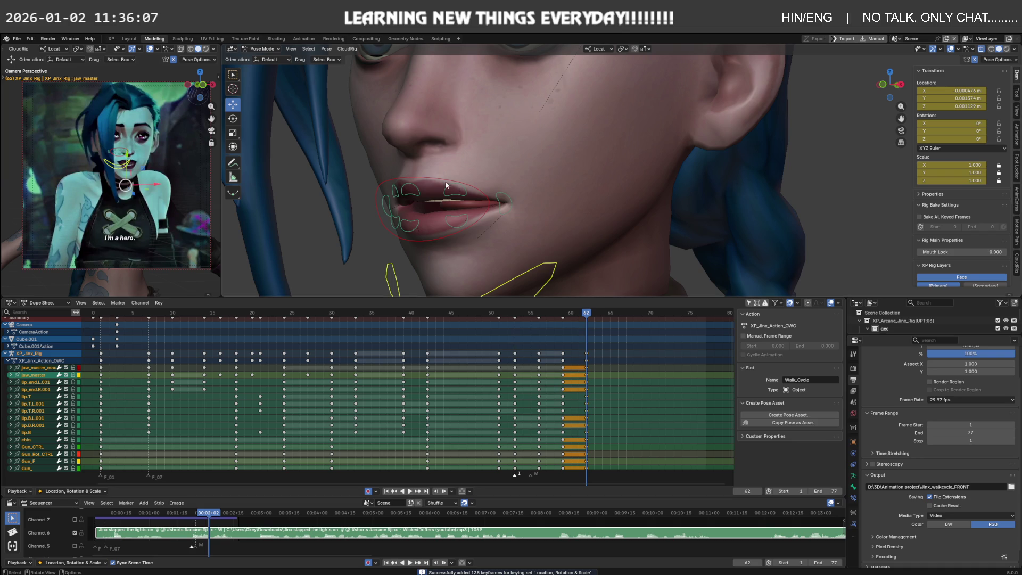
click(414, 189)
middle_drag(413, 189, 394, 197)
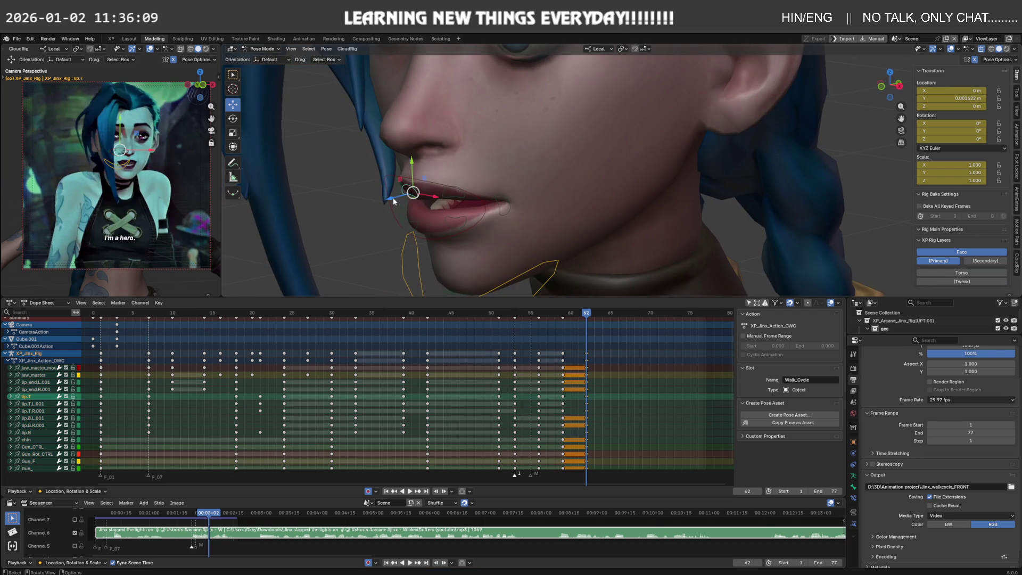
Move the lip.T upper lip control along Z.
key(g)
key(z)
click(403, 197)
Reposition the lip.B lower lip control along its local Z.
click(413, 220)
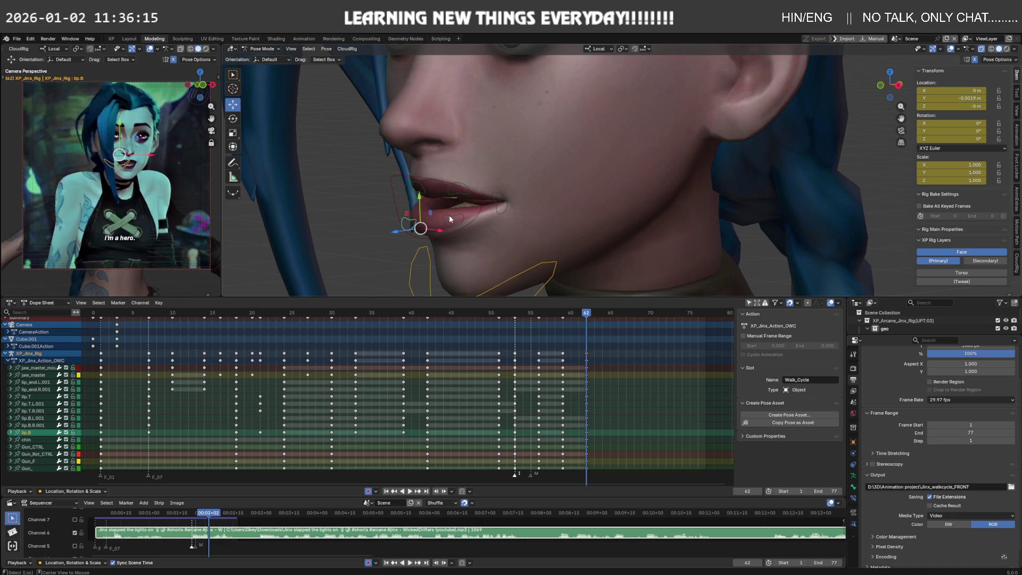
drag(415, 227, 415, 223)
middle_drag(415, 223, 390, 211)
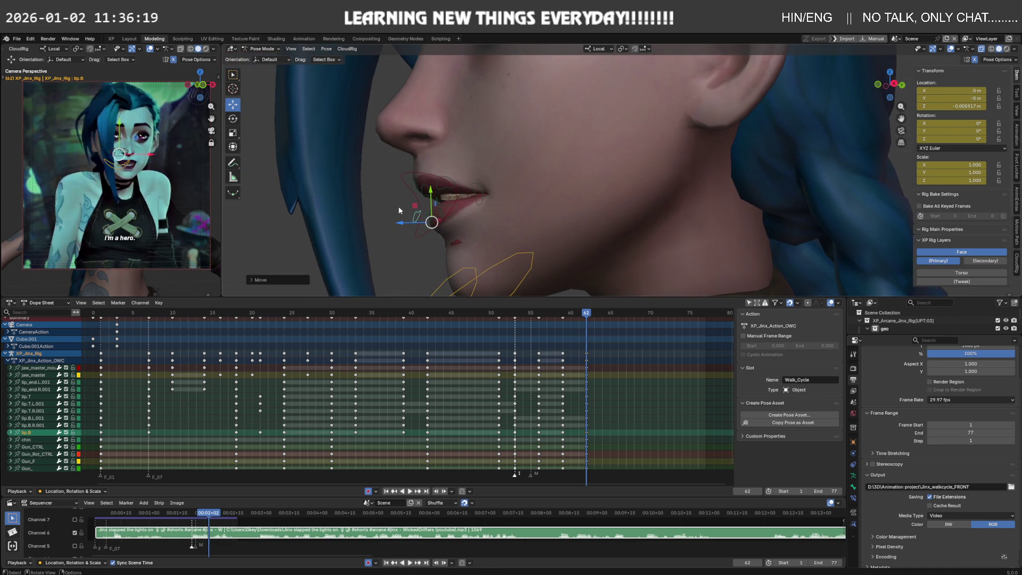
mouse_move(429, 224)
mouse_down()
mouse_move(425, 196)
mouse_move(469, 200)
mouse_move(489, 169)
mouse_up()
Move the lip_end.L.001 lip corner along Y and push it outward along X.
click(479, 195)
mouse_move(495, 175)
middle_down()
mouse_move(554, 181)
mouse_move(522, 190)
middle_up()
drag(522, 189, 530, 187)
mouse_move(530, 188)
middle_down()
mouse_move(497, 180)
mouse_move(521, 189)
middle_up()
drag(520, 189, 516, 190)
middle_drag(479, 181, 452, 205)
Move lip.B.L.001 along Y, undo it, and pull it along Y again.
click(453, 202)
drag(459, 186, 458, 185)
middle_drag(459, 187, 509, 198)
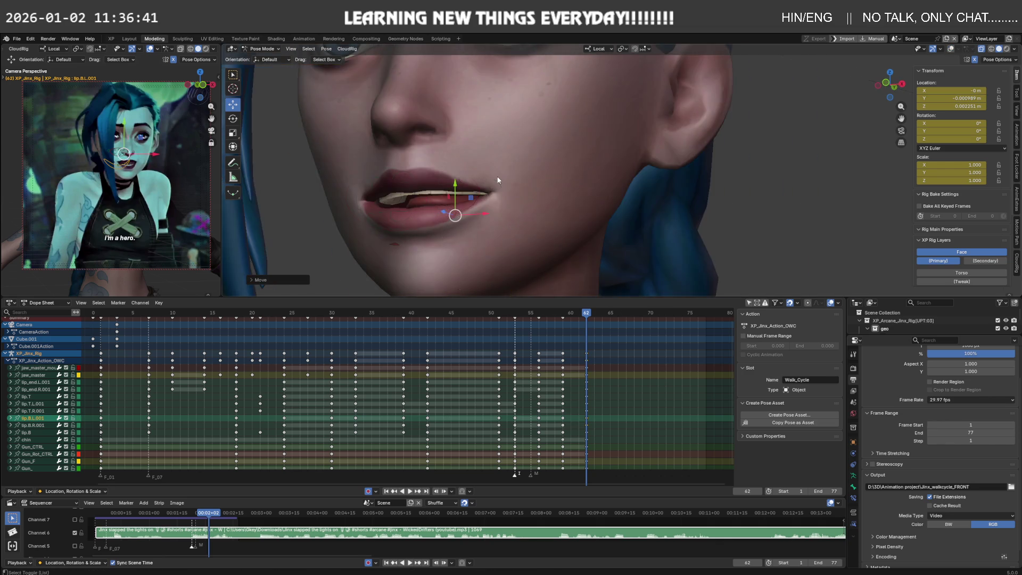
key(ctrl+z)
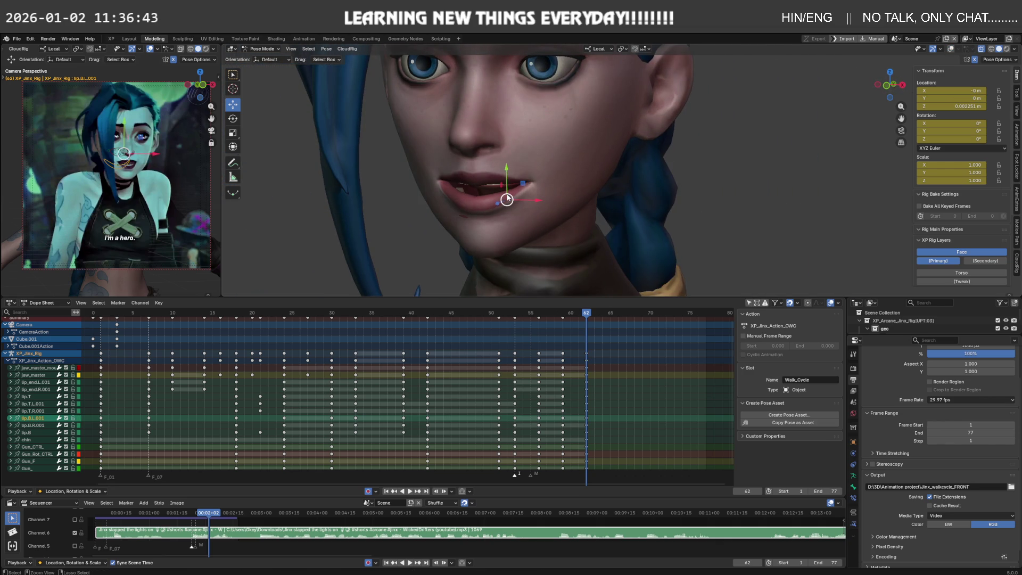
mouse_move(498, 196)
middle_down()
mouse_move(490, 193)
mouse_move(532, 173)
middle_up()
scroll(481, 193, up, 3)
drag(421, 198, 422, 194)
Key lip.B at Y -0.002458, Z -0.002674 m, then compare against frame 58.
mouse_move(385, 216)
middle_down()
mouse_move(362, 225)
mouse_move(357, 216)
middle_up()
click(364, 225)
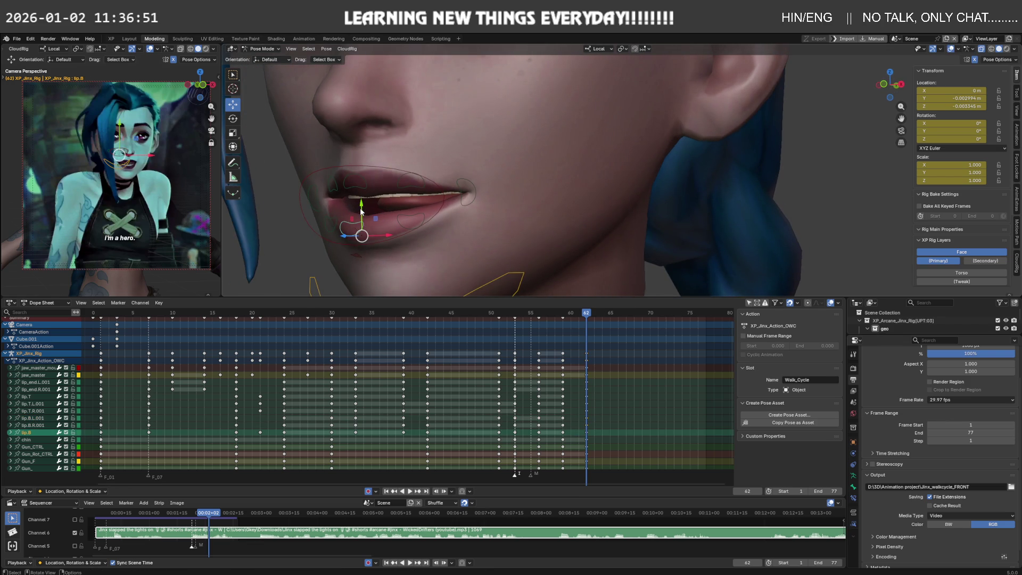
drag(361, 210, 341, 234)
middle_drag(342, 234, 309, 226)
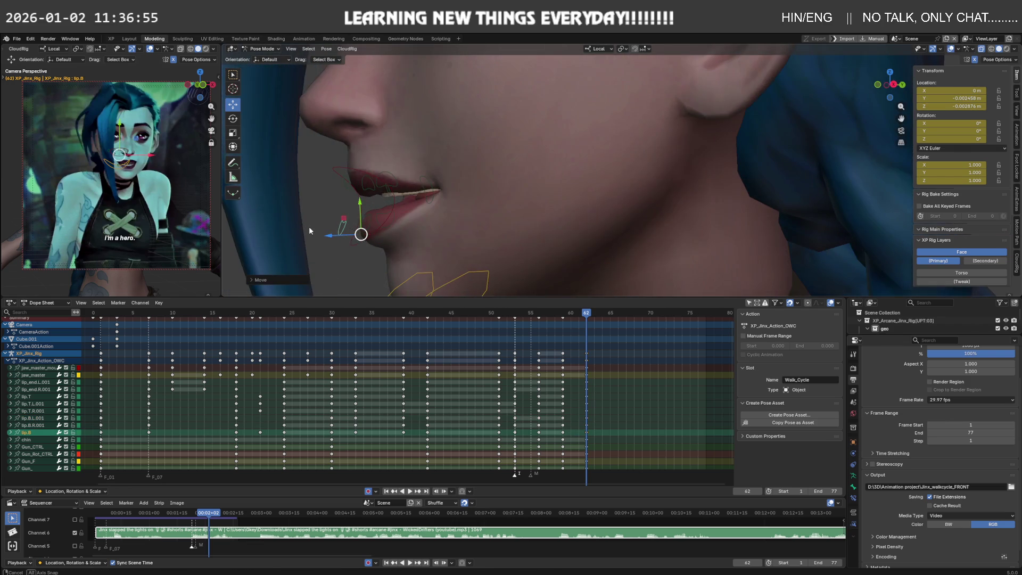
mouse_move(588, 312)
mouse_down()
mouse_move(560, 322)
mouse_move(612, 320)
mouse_up()
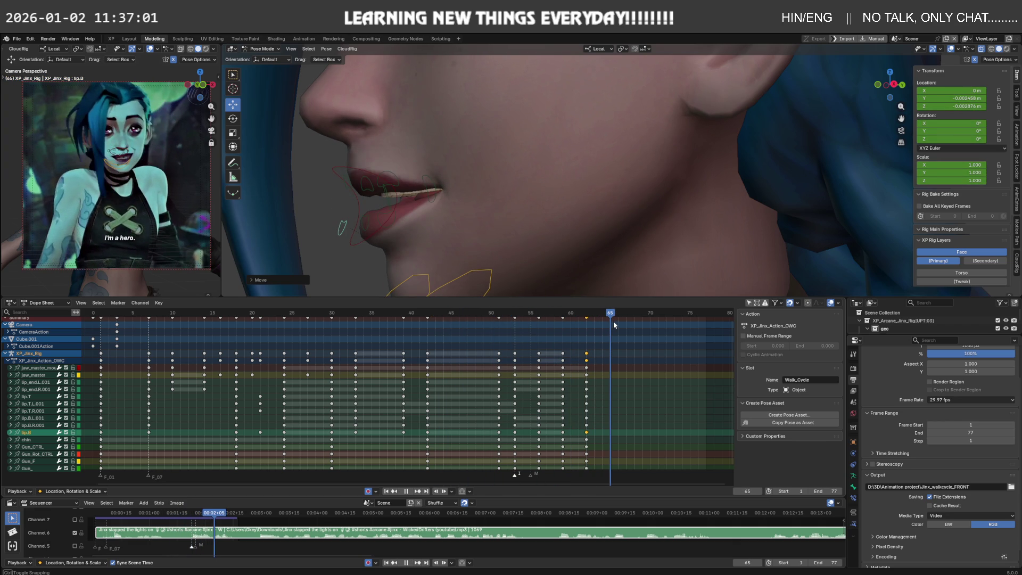
Move lip_end.L.001 along Y then Z at frame 65, then scrub to frame 69 to review.
click(433, 185)
key(g)
key(y)
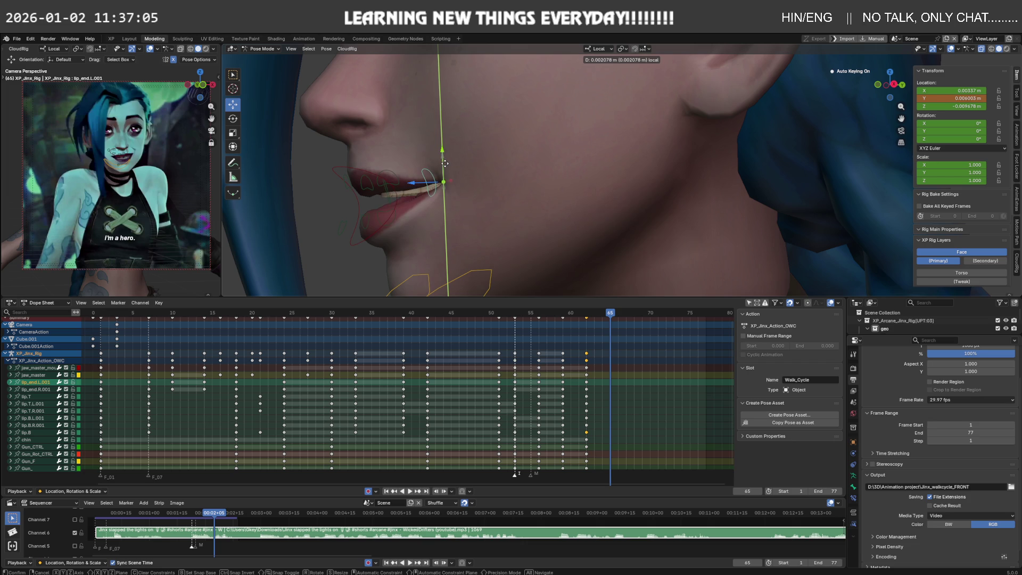
click(445, 163)
key(g)
key(z)
click(414, 180)
mouse_move(414, 180)
middle_down()
mouse_move(472, 189)
mouse_move(471, 200)
middle_up()
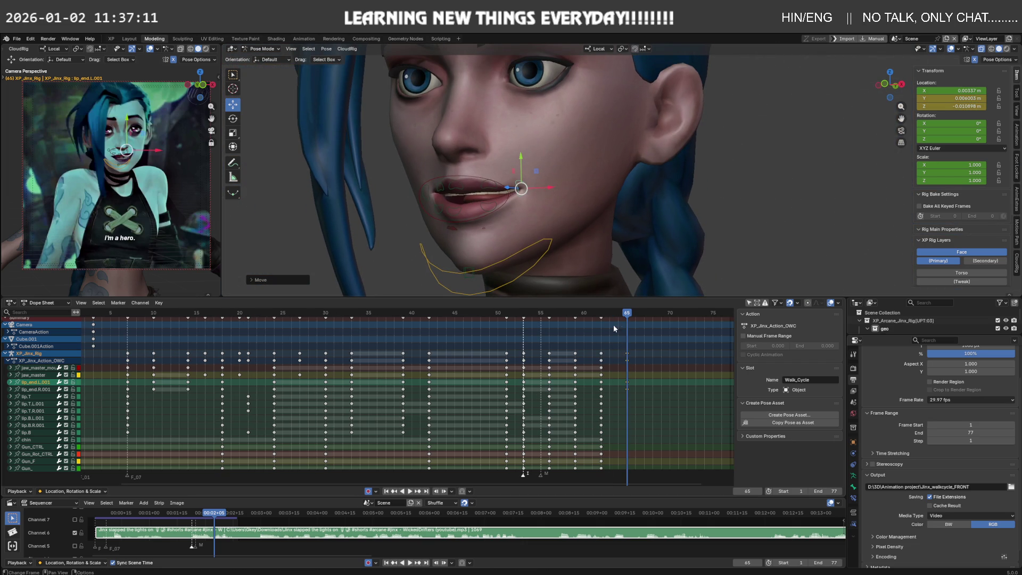
mouse_move(626, 315)
mouse_down()
mouse_move(666, 316)
mouse_move(130, 326)
mouse_up()
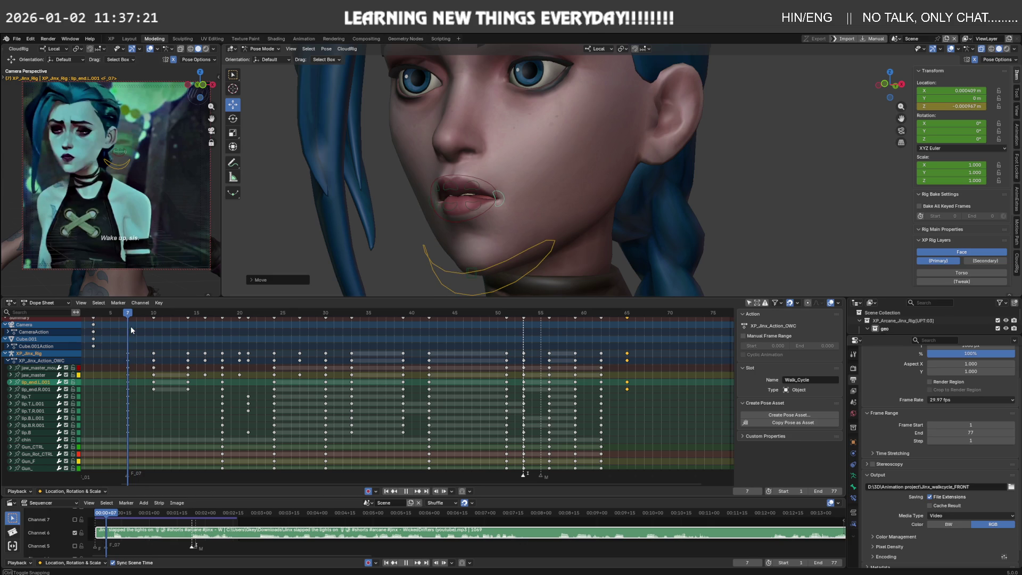
Key all bones at frame 7, duplicate those keys to frame 67, and check at frame 69.
key(a)
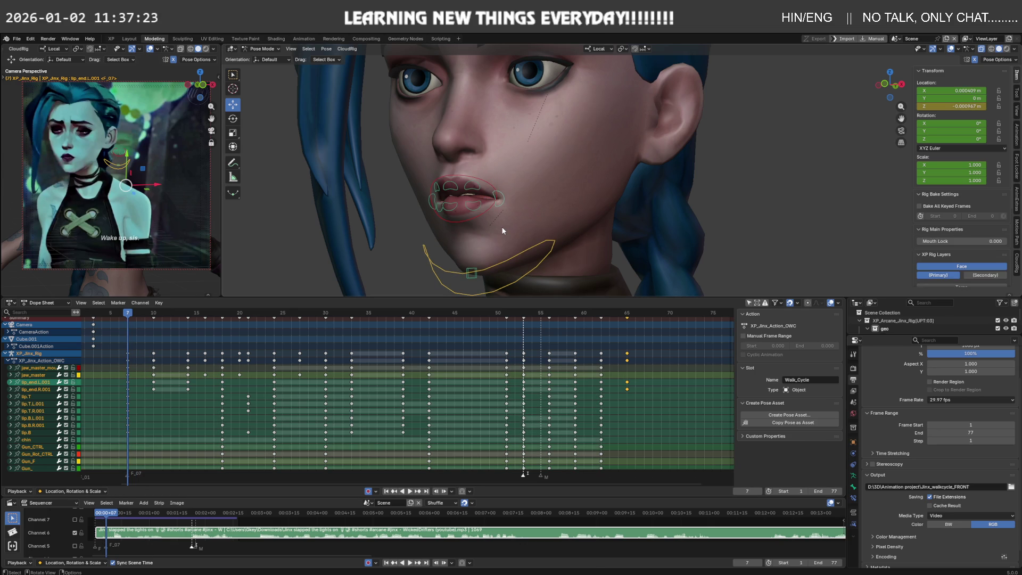
key(i)
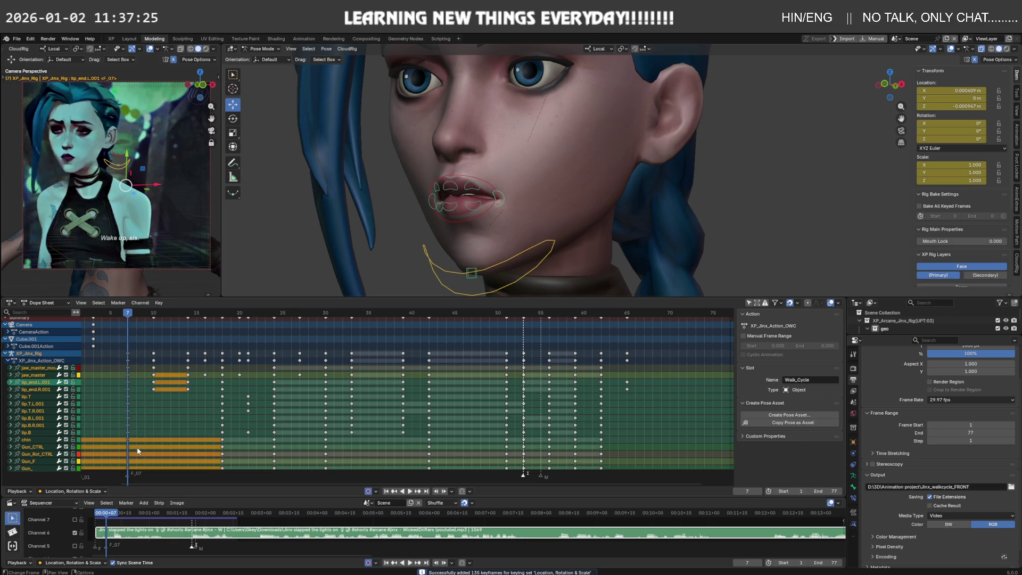
key(g)
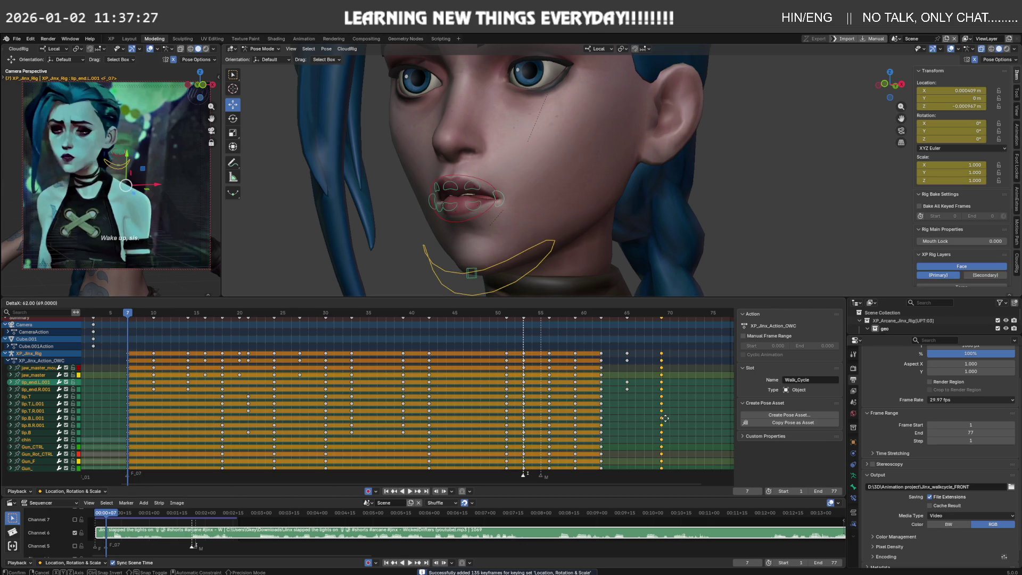
click(659, 420)
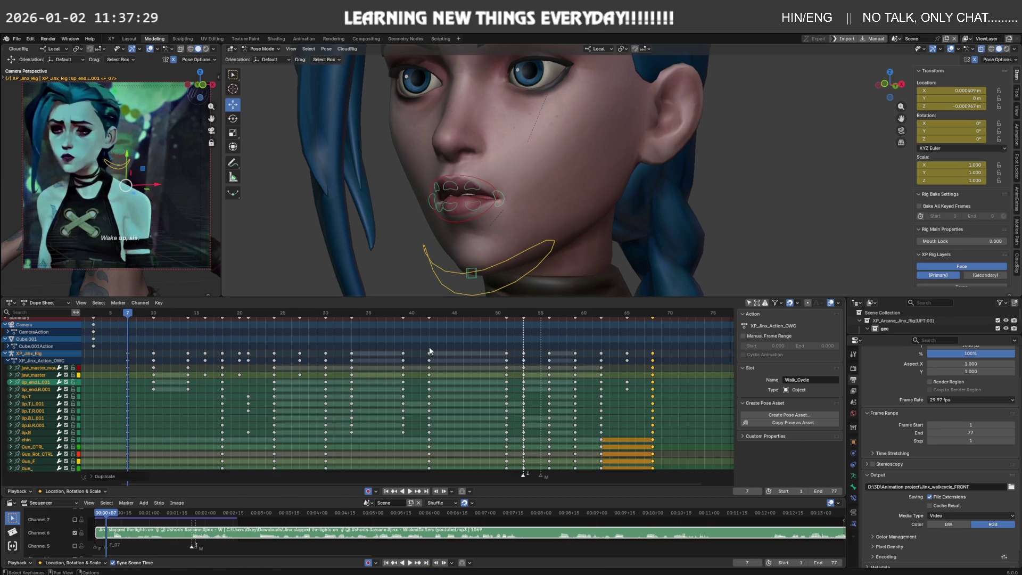
drag(146, 313, 679, 316)
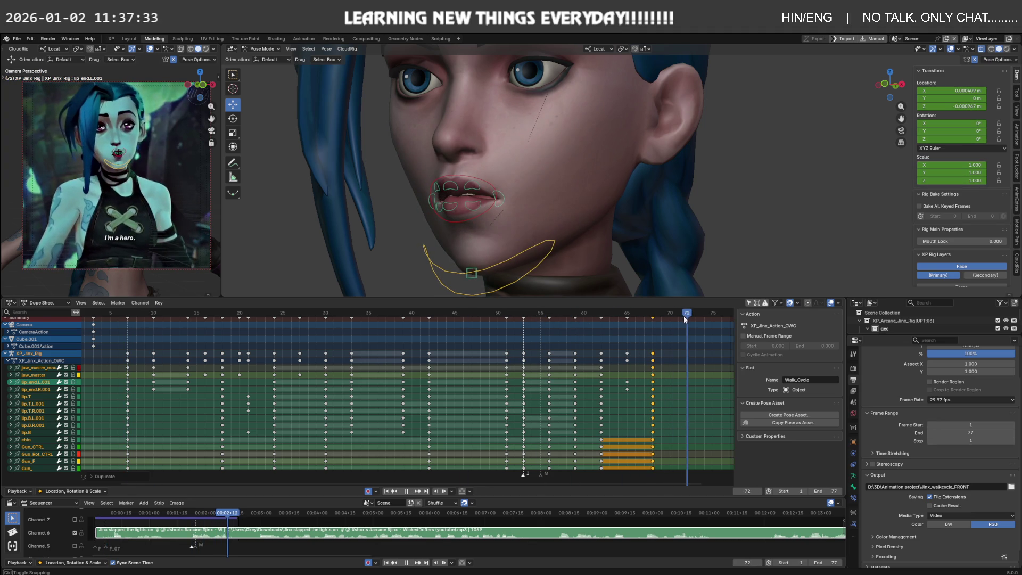
Shift the end keys to frame 70 and move the frame 65 lip-corner keys two frames later.
key(g)
click(681, 367)
drag(624, 314, 620, 315)
alt+click(636, 379)
key(g)
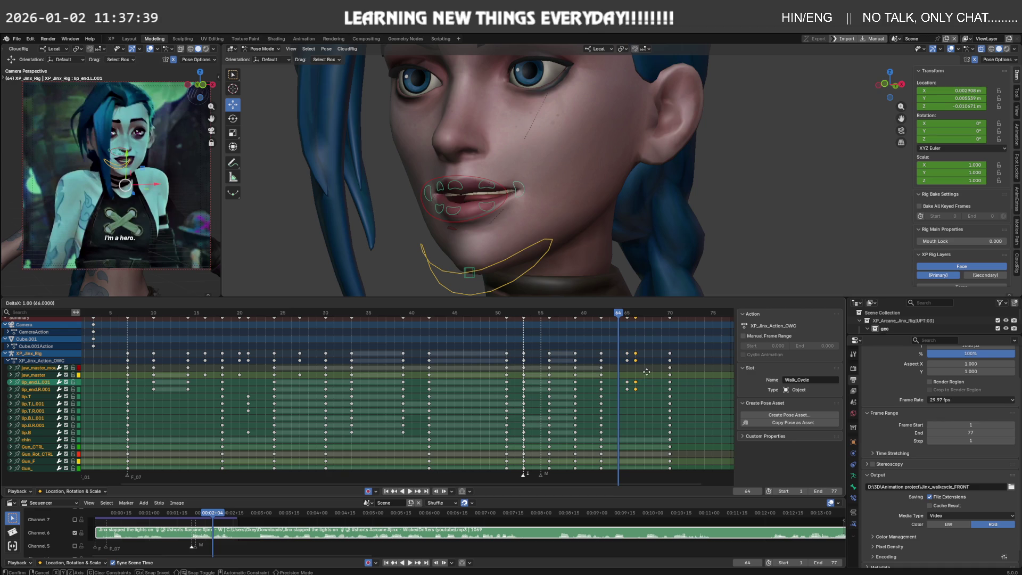
click(649, 373)
Review the mouth across frames 62–68, settling on frame 67.
mouse_move(620, 317)
mouse_down()
mouse_move(603, 316)
mouse_move(663, 316)
mouse_up()
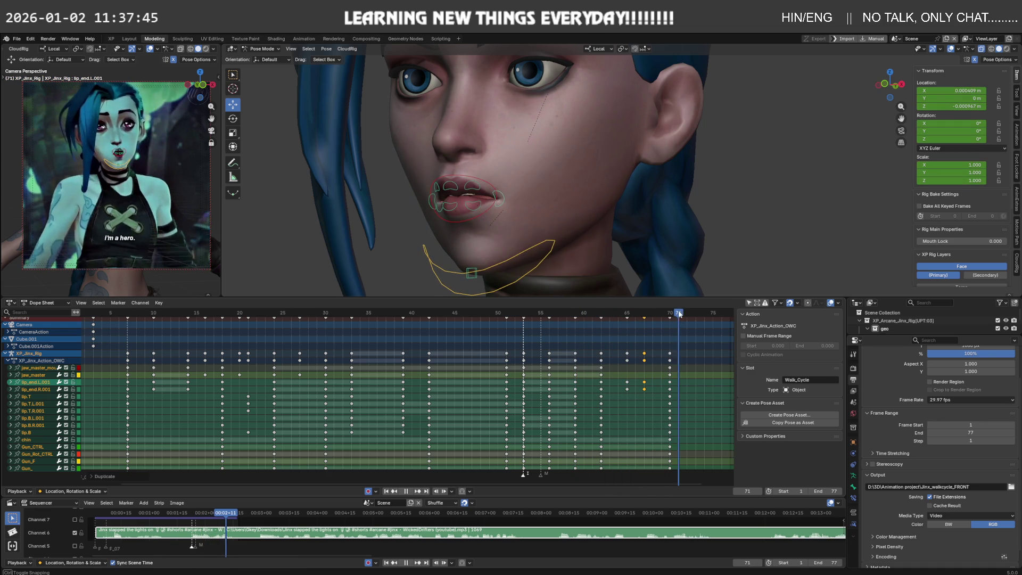
mouse_move(665, 315)
mouse_down()
mouse_move(641, 315)
mouse_move(673, 315)
mouse_move(650, 317)
mouse_up()
key(i)
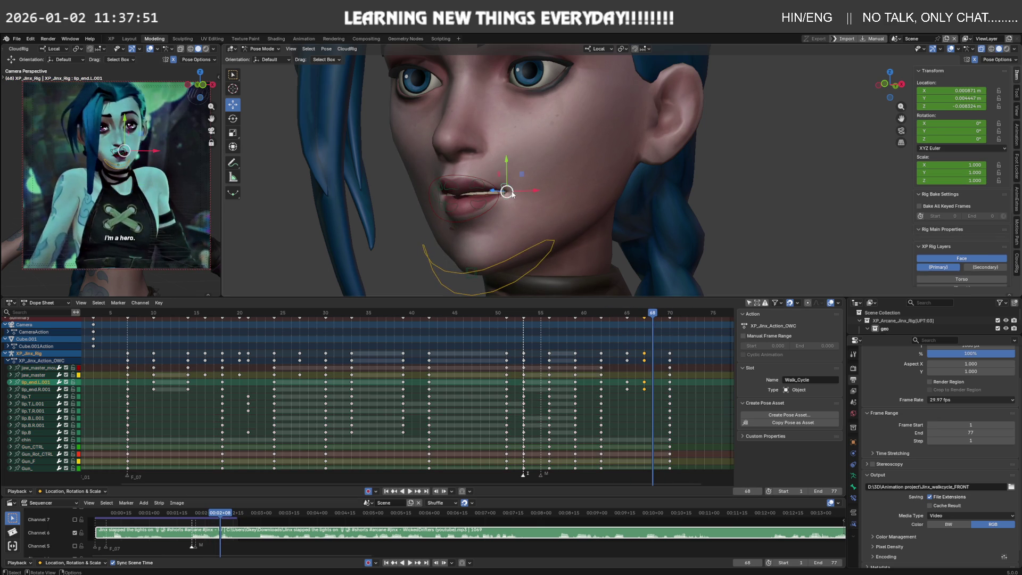
middle_drag(559, 231, 591, 266)
drag(652, 315, 644, 316)
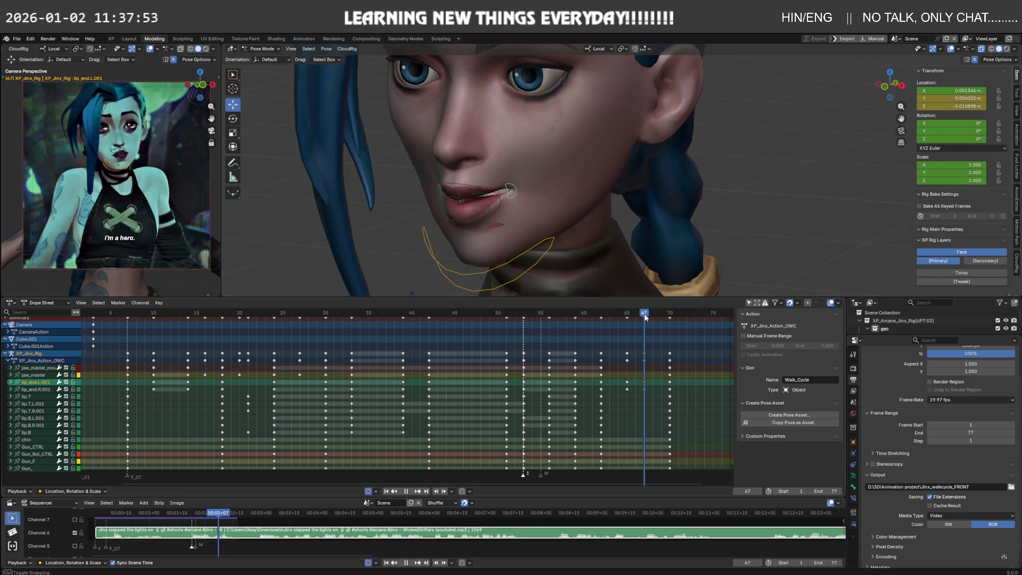
mouse_move(515, 195)
middle_down()
mouse_move(496, 194)
mouse_move(537, 188)
middle_up()
Move the lip_end.L.001 lip corner along Z and then X at frame 67.
key(g)
key(z)
click(491, 198)
key(g)
key(x)
click(542, 187)
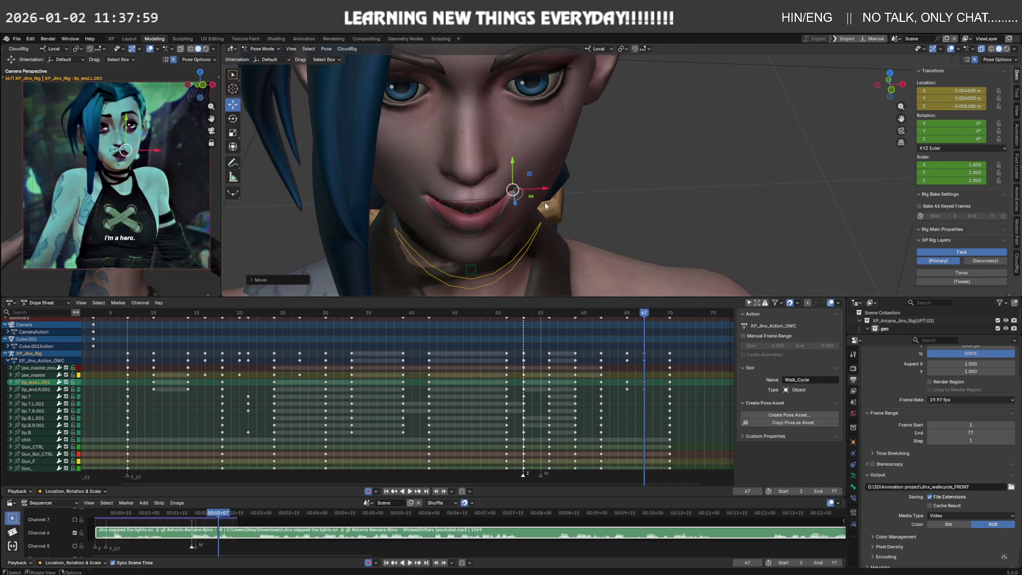
Play the animation, scrubbing between frames 70 and 67 to check the mouth.
key(space)
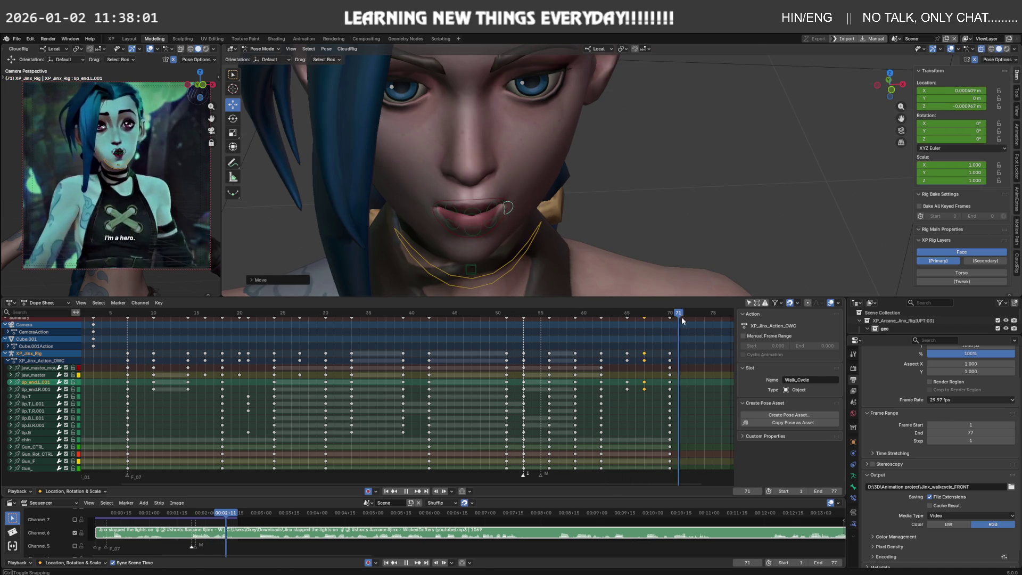
drag(619, 323, 666, 322)
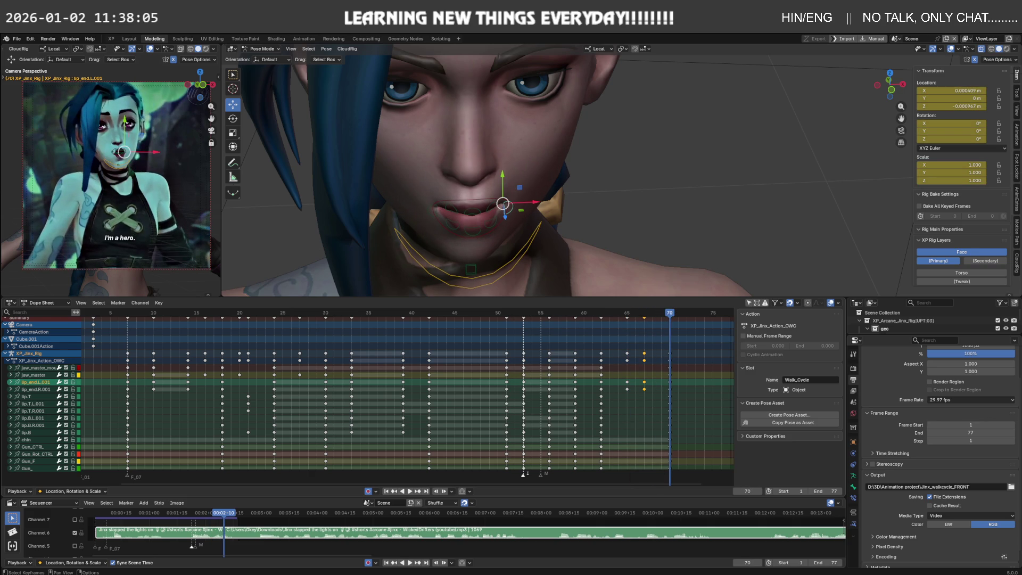
drag(666, 314, 653, 323)
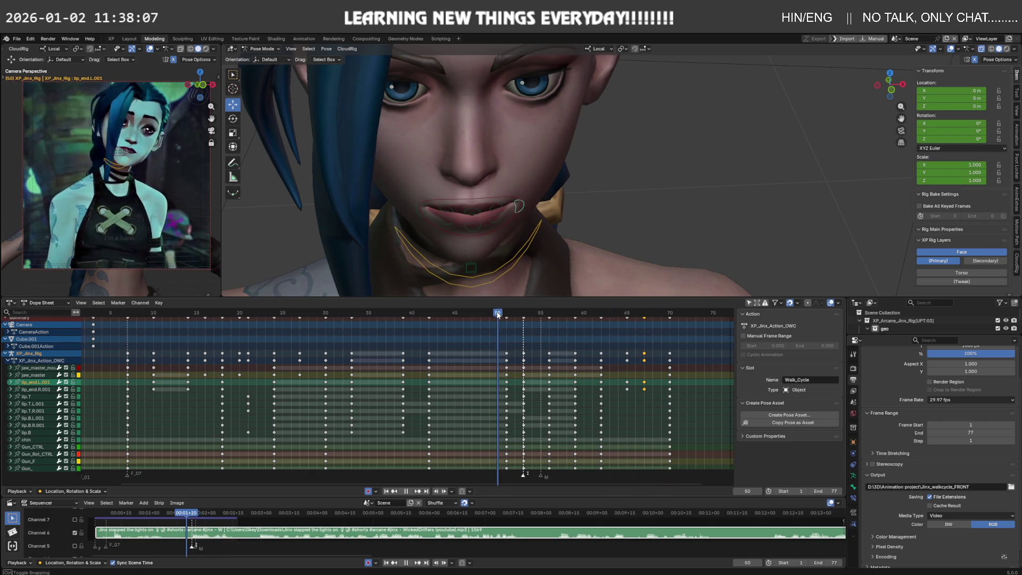
key(space)
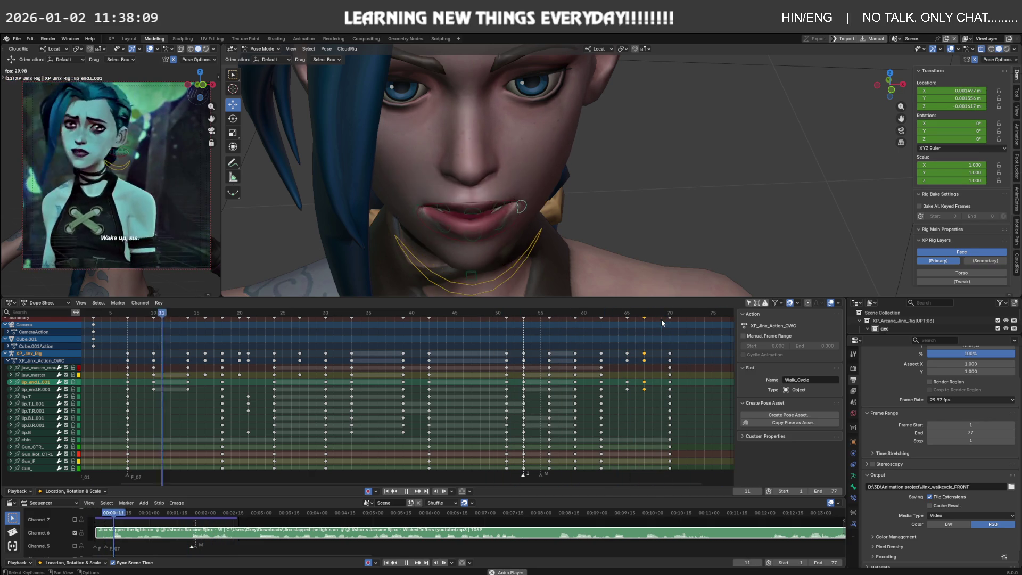
Review the lip-sync in playback, scrubbing through frames 72, 54 and 65.
middle_drag(593, 183, 605, 176)
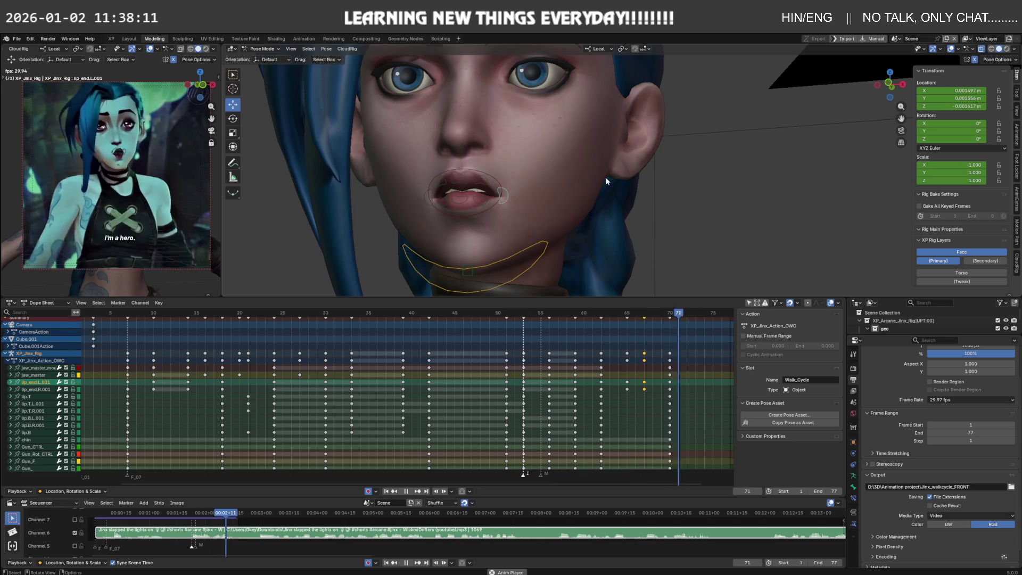
middle_drag(544, 237, 500, 241)
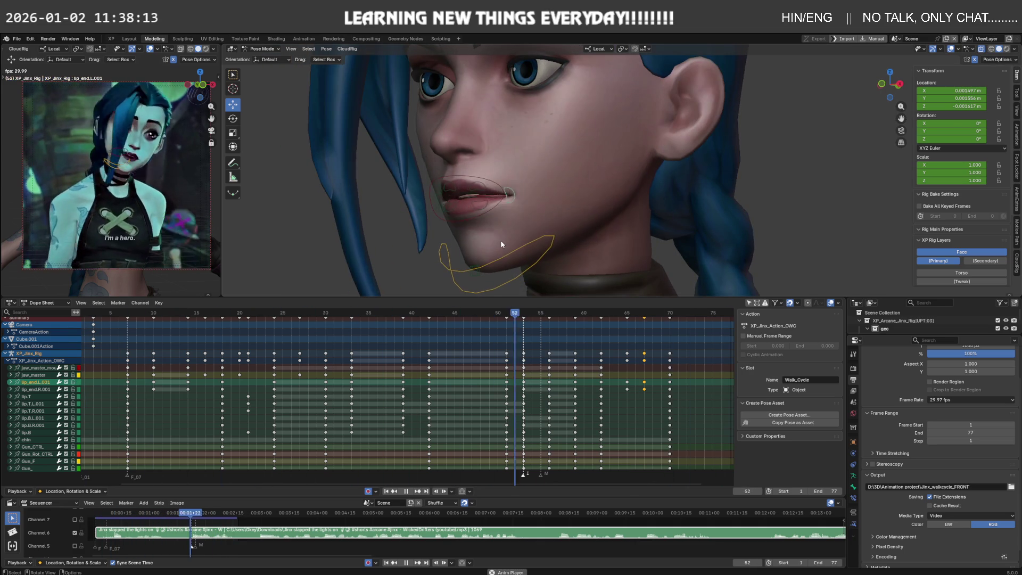
key(space)
mouse_move(609, 312)
mouse_down()
mouse_move(688, 316)
mouse_move(684, 329)
mouse_up()
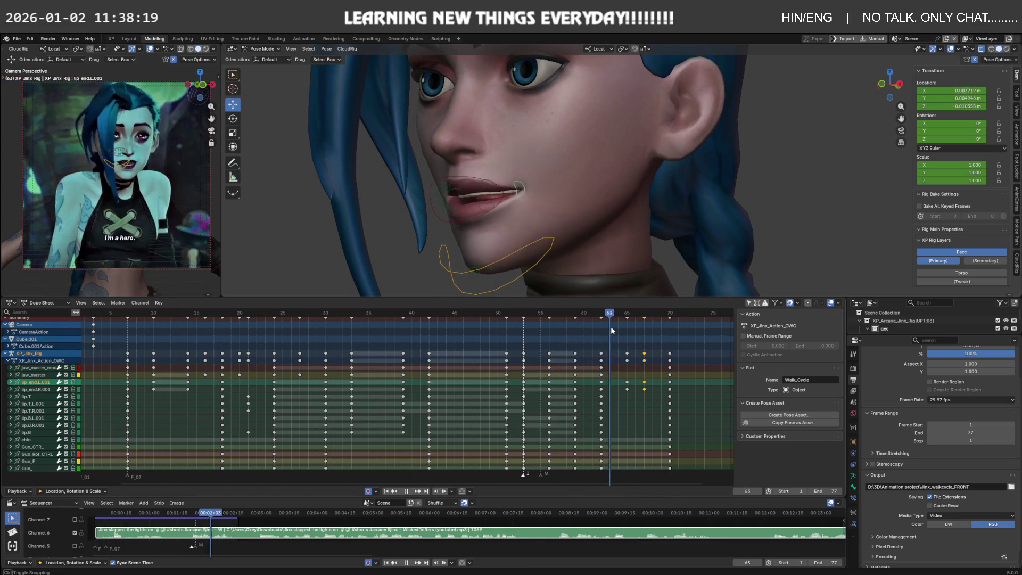
key(space)
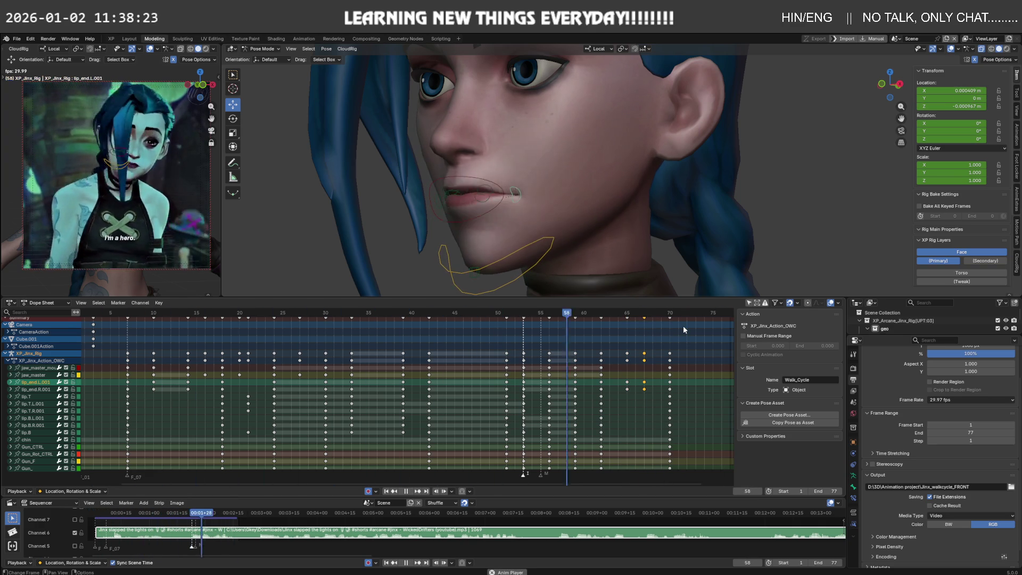
key(space)
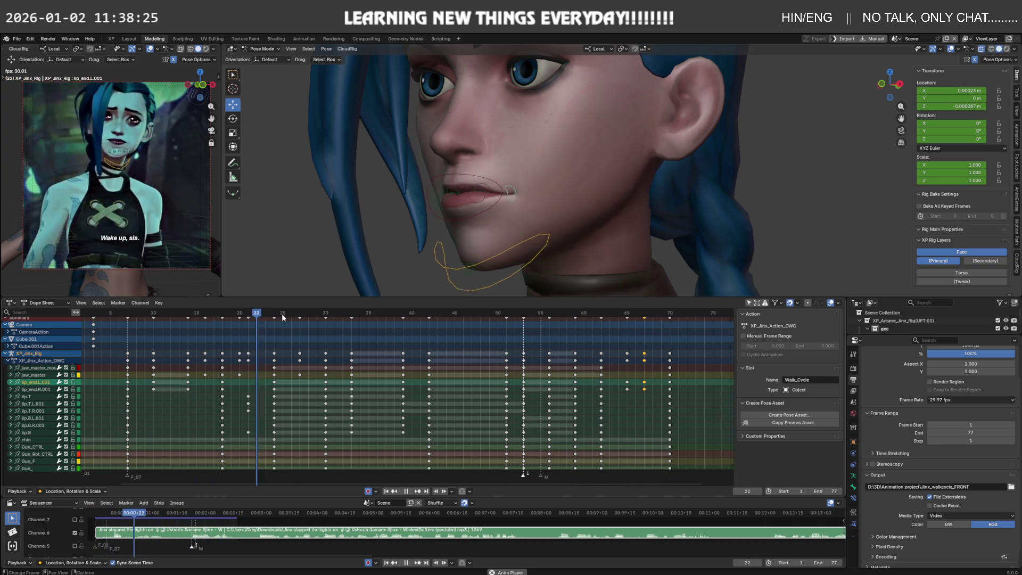
key(space)
click(531, 314)
mouse_move(528, 316)
mouse_down()
mouse_move(629, 320)
mouse_move(599, 335)
mouse_up()
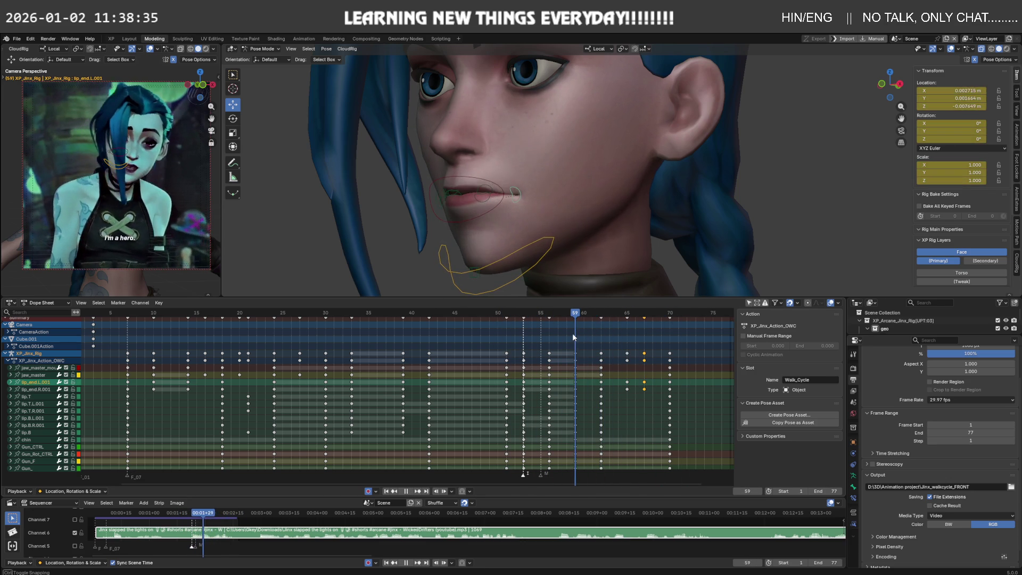
Nudge lip_end.L.001 sideways along X to about 0.00469 m, cancelling an initial Y move.
key(g)
key(y)
right_click(522, 165)
mouse_move(521, 166)
middle_down()
mouse_move(556, 229)
mouse_move(561, 211)
mouse_move(491, 190)
middle_up()
key(g)
key(x)
click(534, 191)
click(492, 190)
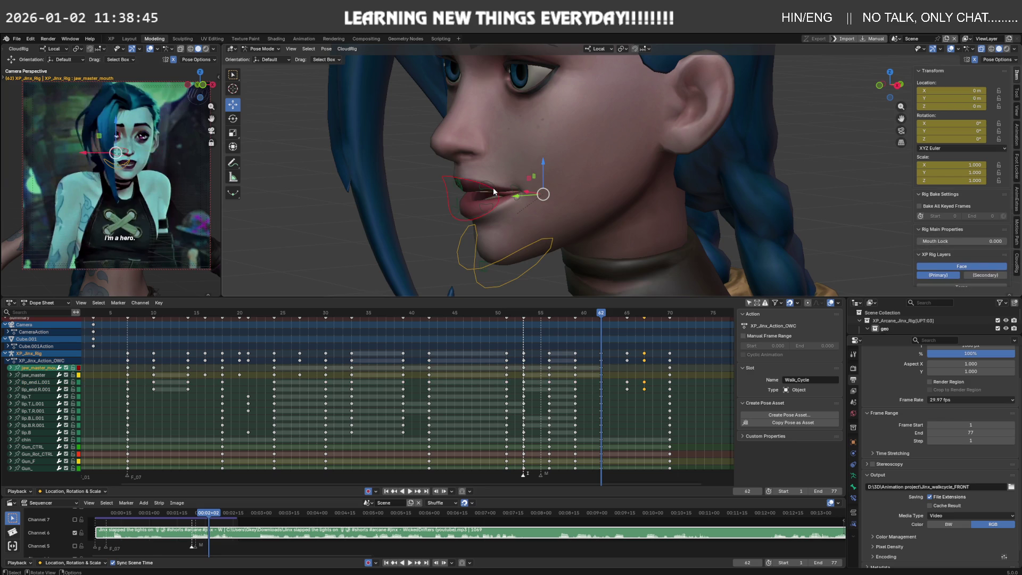
Move jaw_master_mouth along Y and key it at frame 62.
drag(520, 197, 517, 196)
click(517, 196)
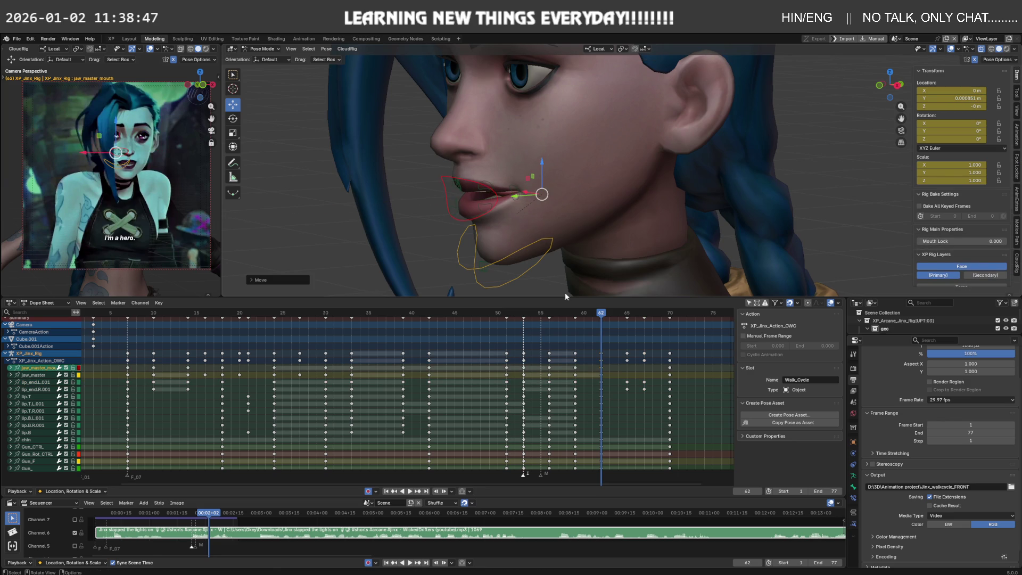
key(i)
Play back to check, then shift jaw_master_mouth along Y to about -0.001173 m.
key(space)
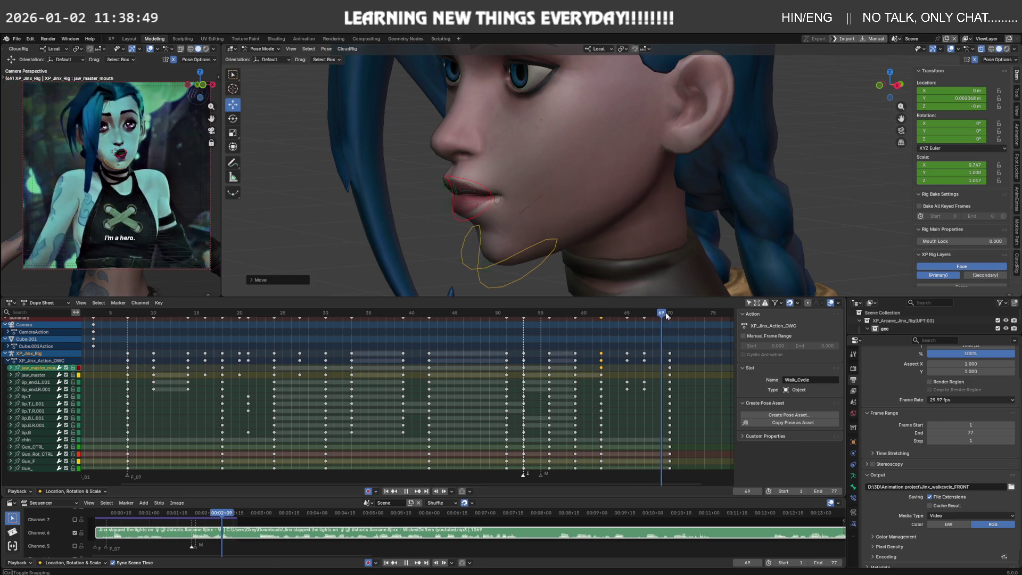
mouse_move(664, 315)
mouse_down()
mouse_move(620, 322)
mouse_move(610, 336)
mouse_up()
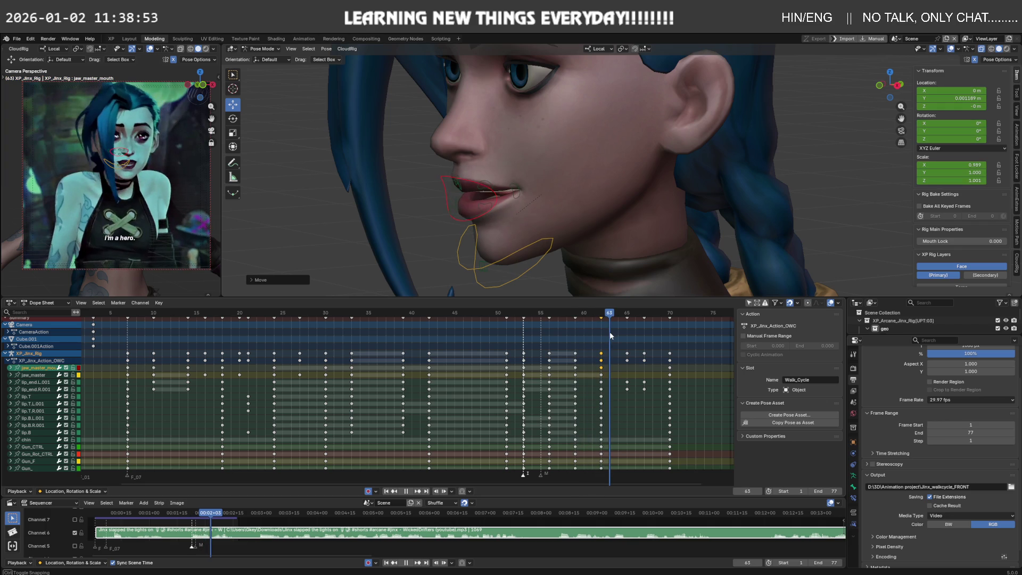
key(Escape)
drag(513, 197, 517, 197)
mouse_move(518, 197)
middle_down()
mouse_move(580, 205)
mouse_move(584, 231)
middle_up()
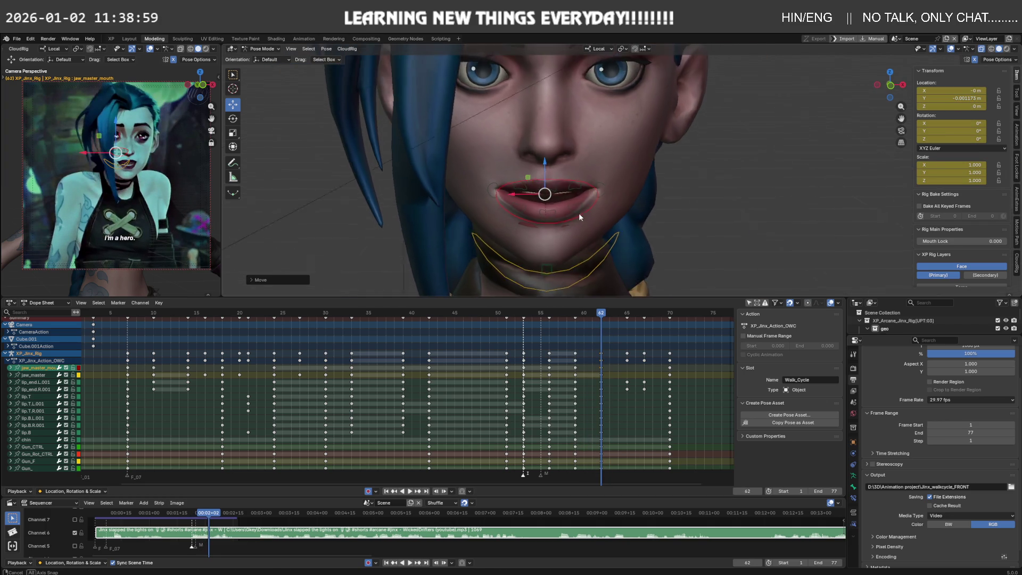
key(alt+a)
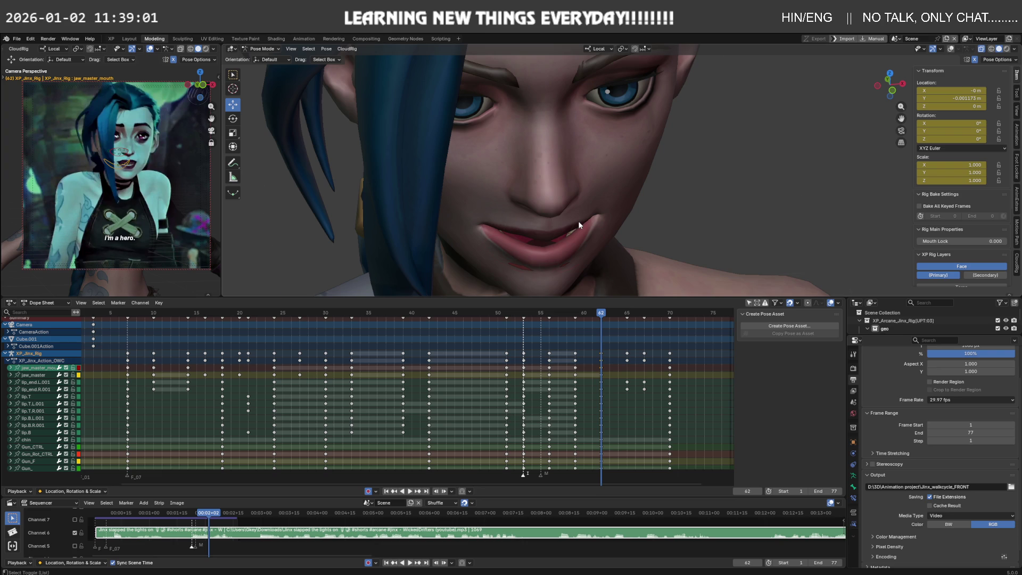
Move the upper-left lip bone lip.T.L.001 along Z at frame 62.
click(579, 224)
key(g)
key(z)
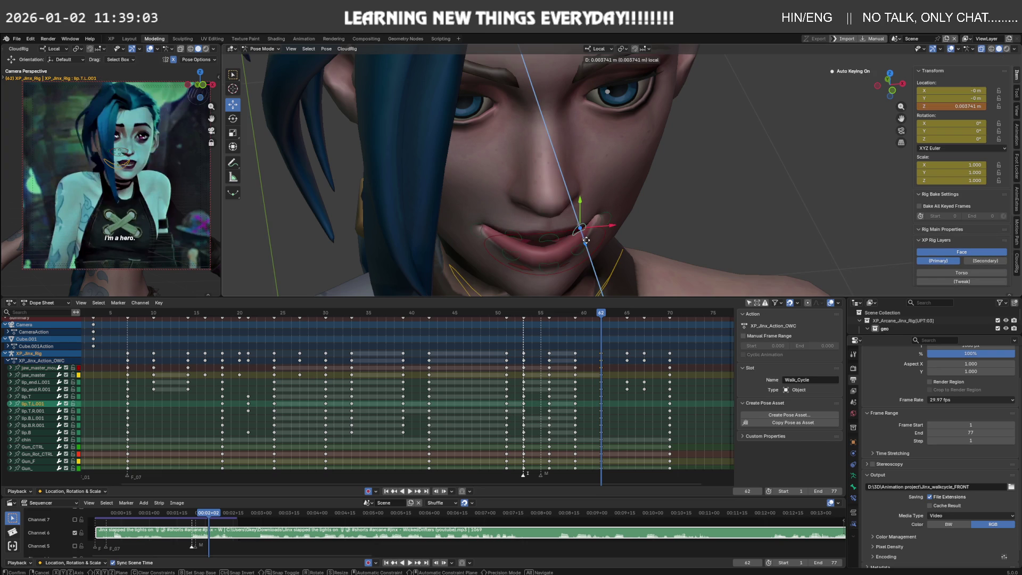
click(585, 238)
Lower the lower lip bone lip.B along its Z axis to about -0.005498 m.
mouse_move(592, 231)
middle_down()
mouse_move(527, 195)
mouse_move(660, 285)
middle_up()
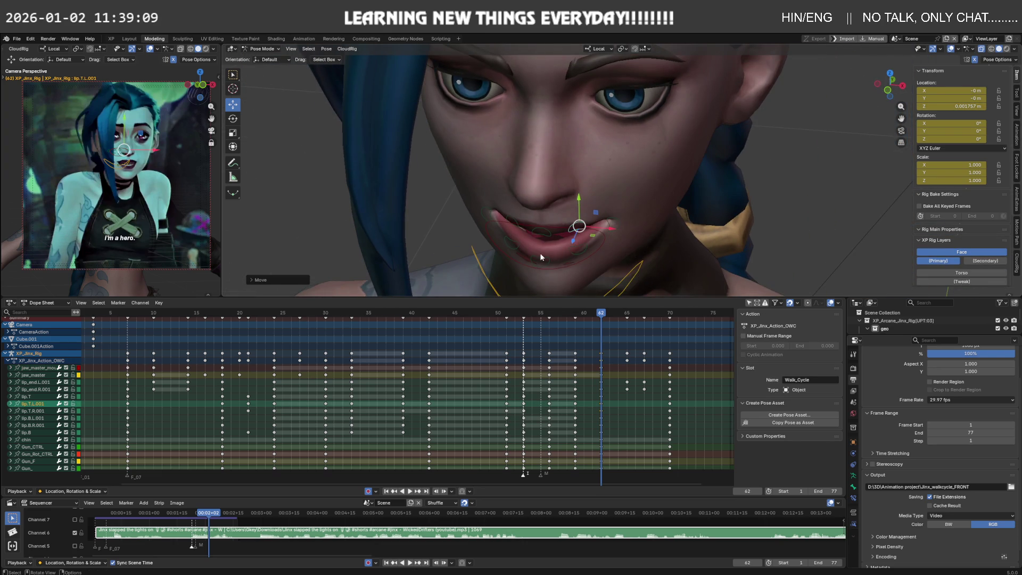
click(543, 258)
mouse_move(543, 257)
middle_down()
mouse_move(541, 268)
mouse_move(516, 239)
middle_up()
key(g)
key(z)
key(z)
click(531, 263)
drag(515, 240, 546, 238)
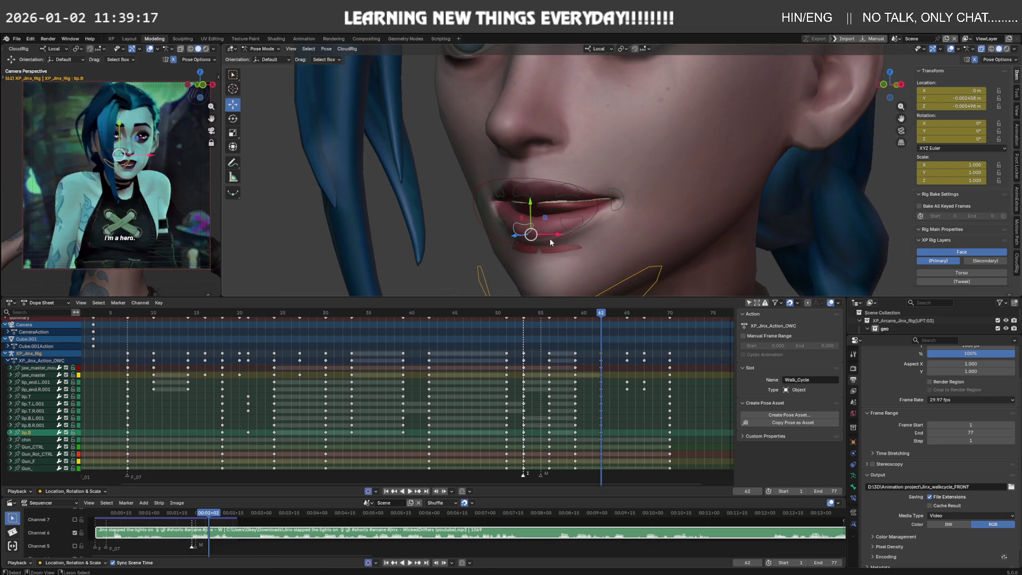
mouse_move(546, 238)
middle_down()
mouse_move(534, 235)
mouse_move(554, 255)
mouse_move(627, 149)
mouse_move(668, 129)
middle_up()
click(554, 256)
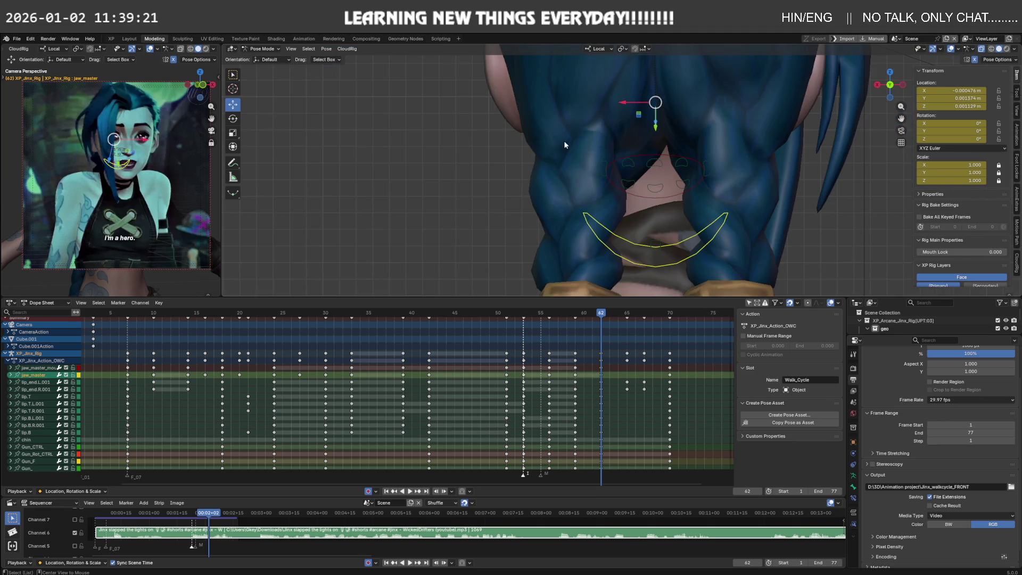
Move the jaw_master bone along Z to reshape the jaw.
middle_drag(564, 141, 593, 142)
key(g)
key(z)
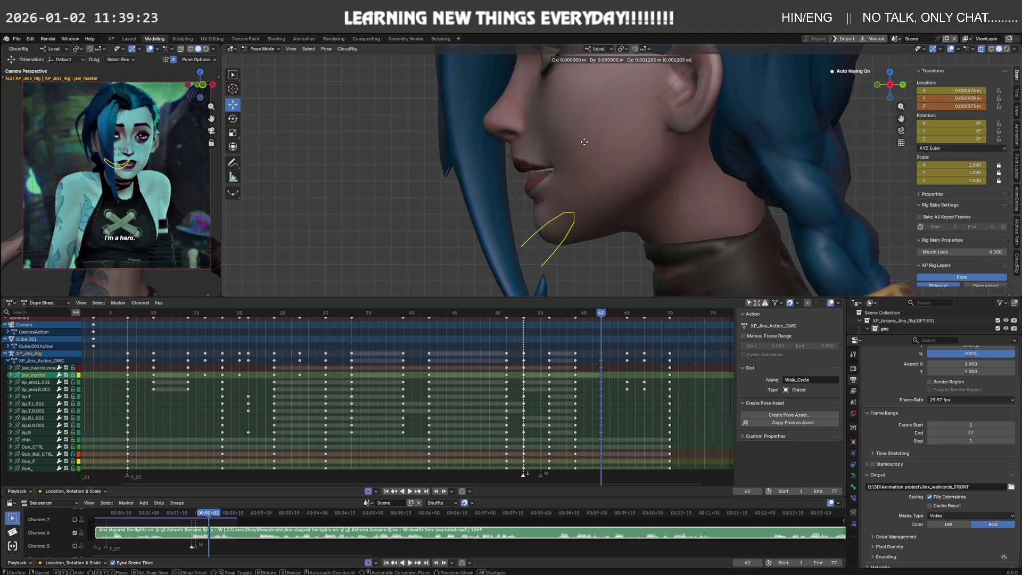
click(567, 157)
Move the lower lip bones lip.B and lip.B.L.001 along Z.
mouse_move(565, 161)
middle_down()
mouse_move(582, 211)
mouse_move(559, 212)
middle_up()
click(579, 205)
key(g)
key(z)
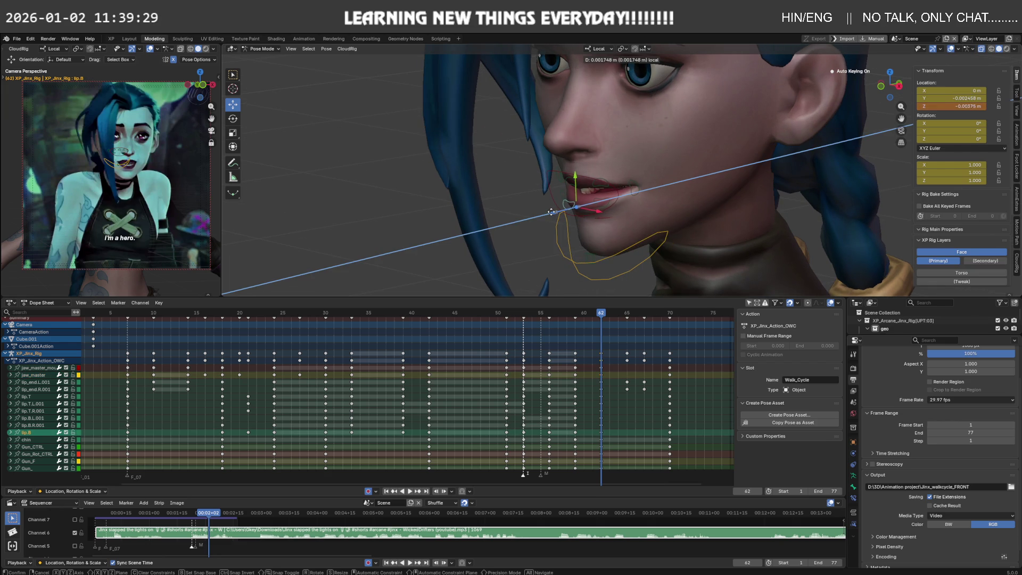
click(549, 213)
middle_drag(551, 213, 606, 226)
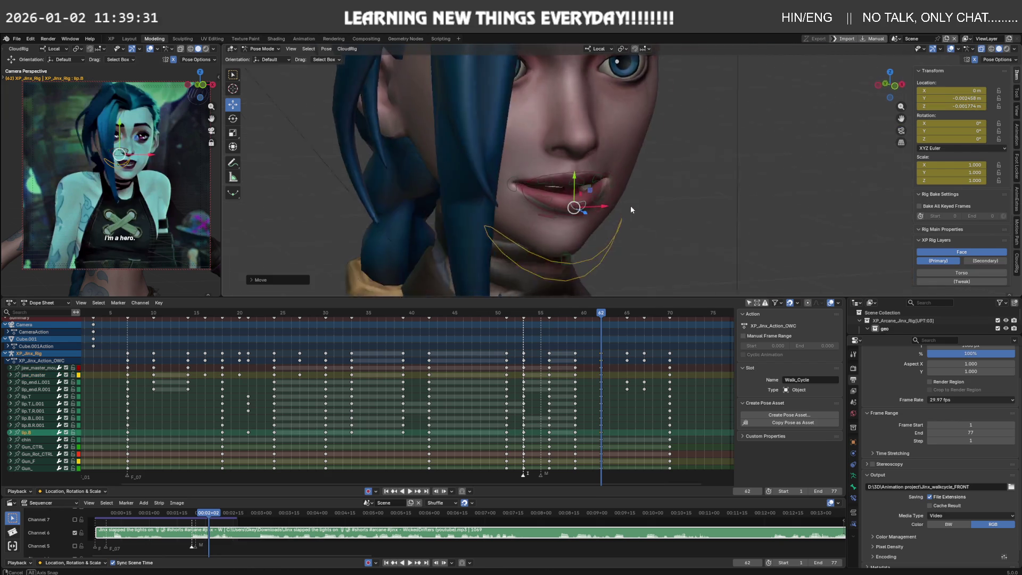
scroll(605, 226, up, 3)
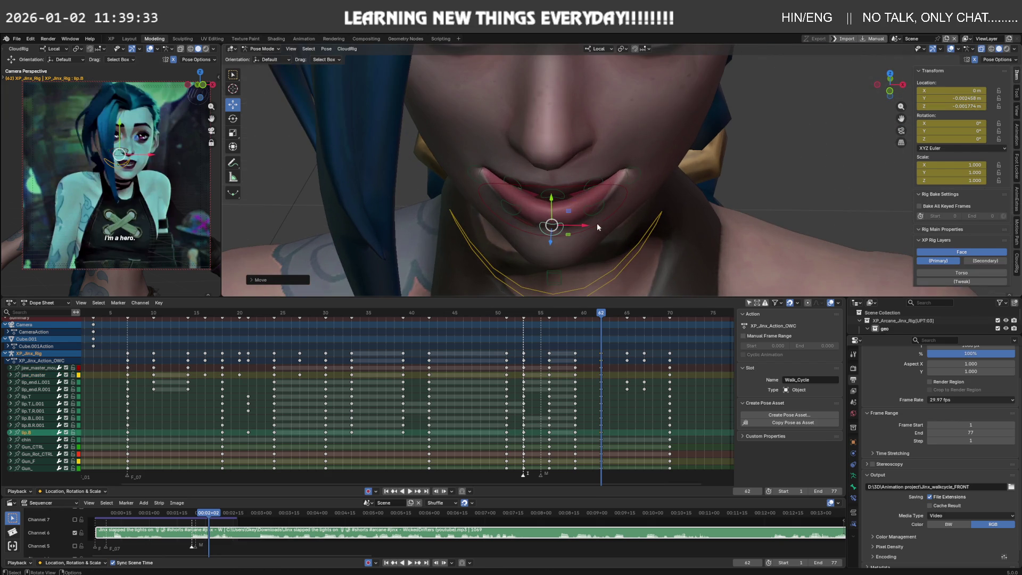
click(590, 207)
key(g)
key(z)
click(596, 220)
Fine-tune lip.B's height with the blue gizmo arrow to about -0.005263 m, then advance to frame 64.
middle_drag(596, 219, 532, 173)
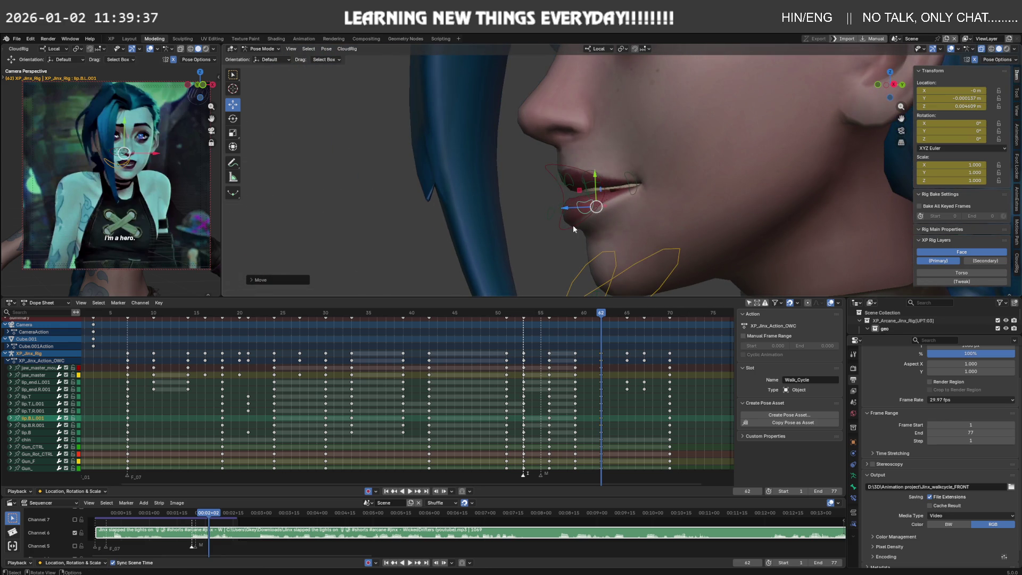
click(573, 225)
mouse_move(574, 225)
middle_down()
mouse_move(608, 217)
mouse_move(578, 216)
mouse_move(603, 236)
middle_up()
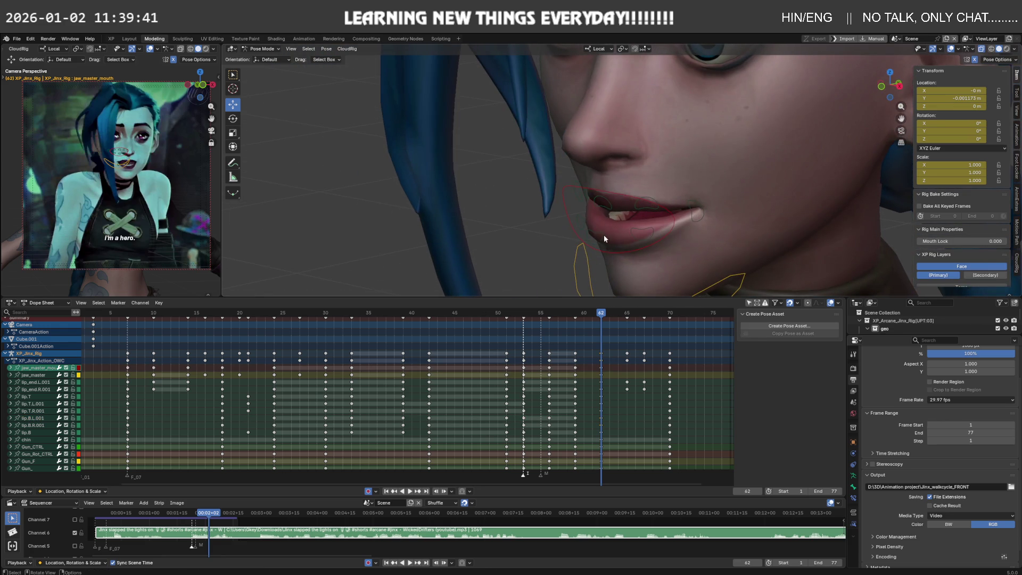
click(603, 237)
drag(585, 248, 586, 244)
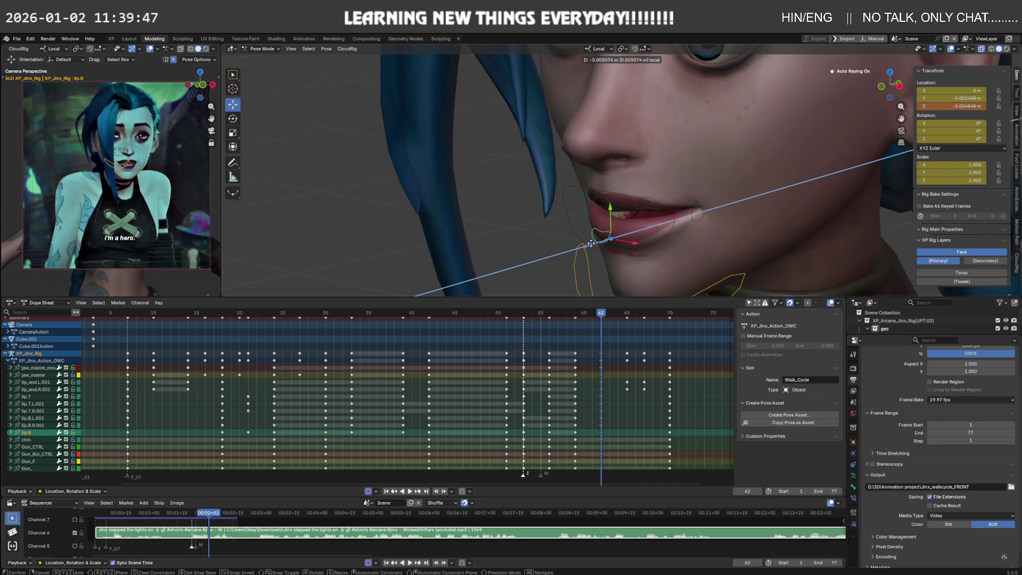
drag(591, 244, 591, 242)
mouse_move(592, 242)
middle_down()
mouse_move(605, 213)
mouse_move(484, 184)
middle_up()
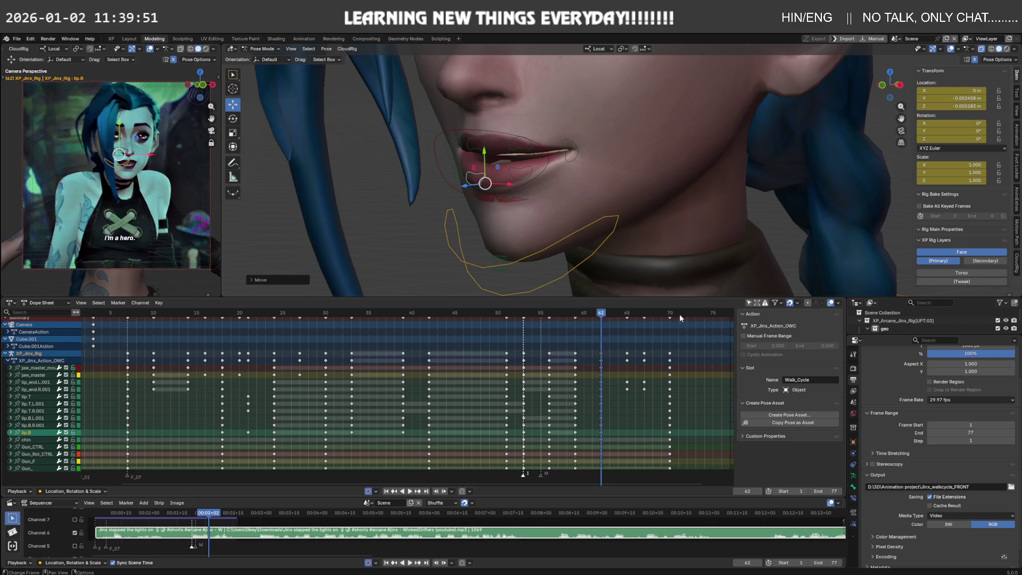
drag(607, 314, 621, 311)
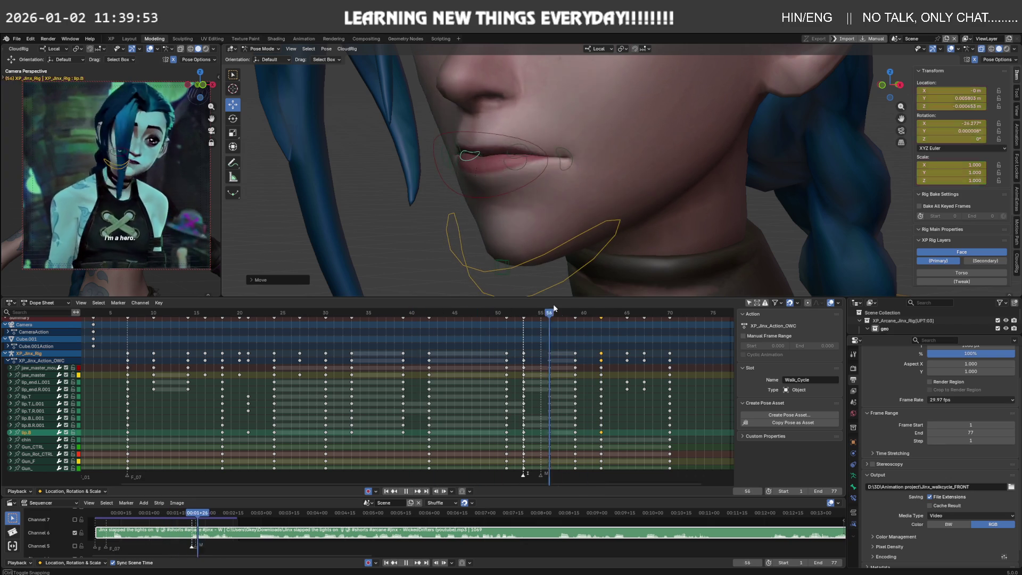
At frame 70, slide the left mouth corner lip_end.L.001 along X.
drag(621, 311, 654, 312)
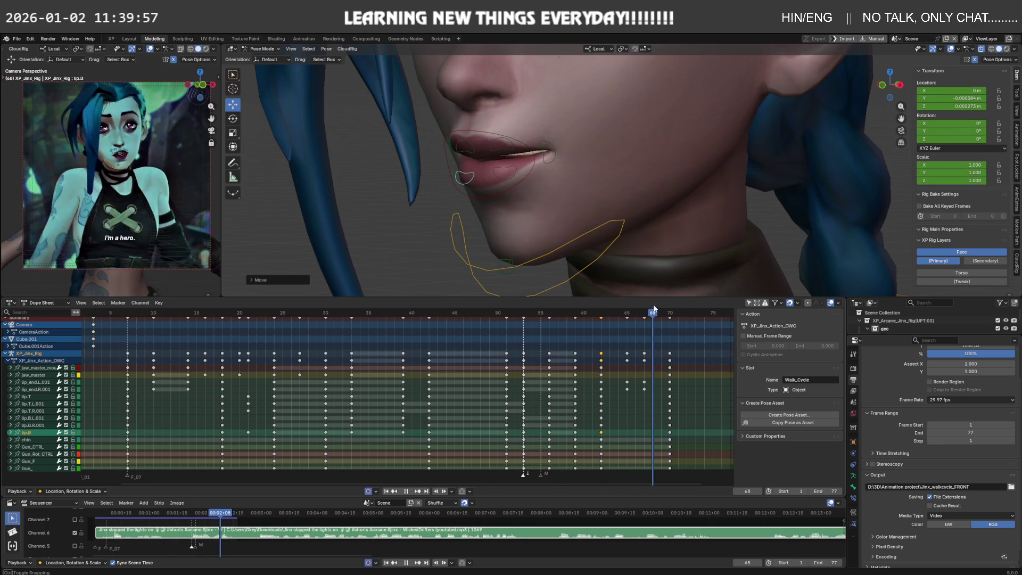
middle_drag(558, 176, 626, 255)
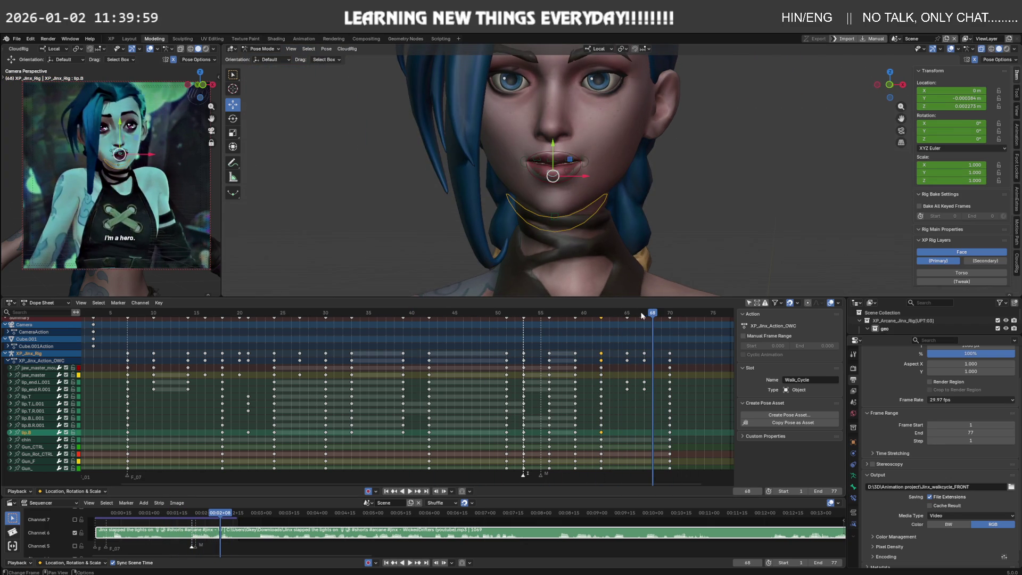
drag(655, 314, 669, 314)
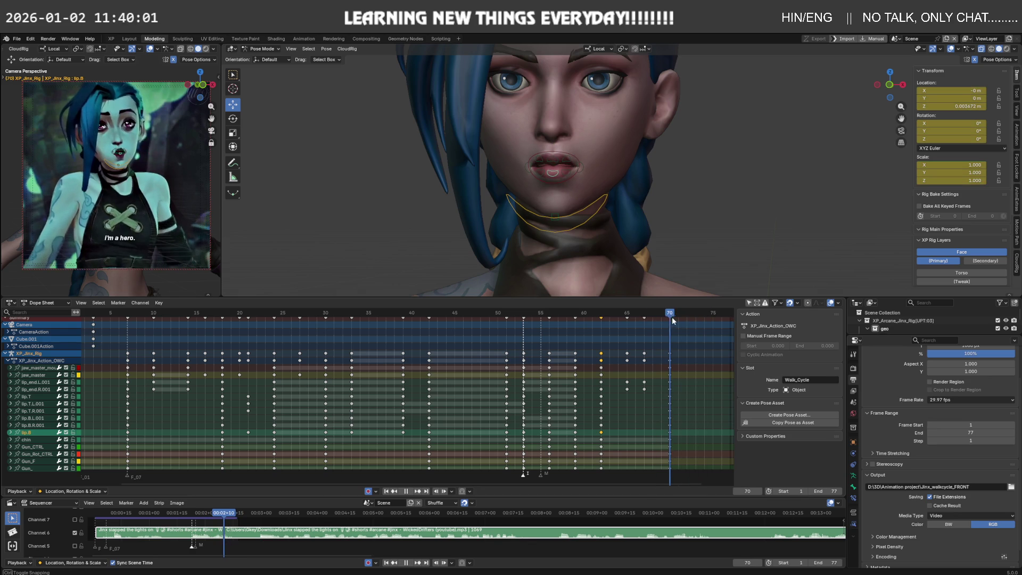
scroll(564, 170, up, 3)
click(565, 168)
middle_drag(565, 168, 571, 178)
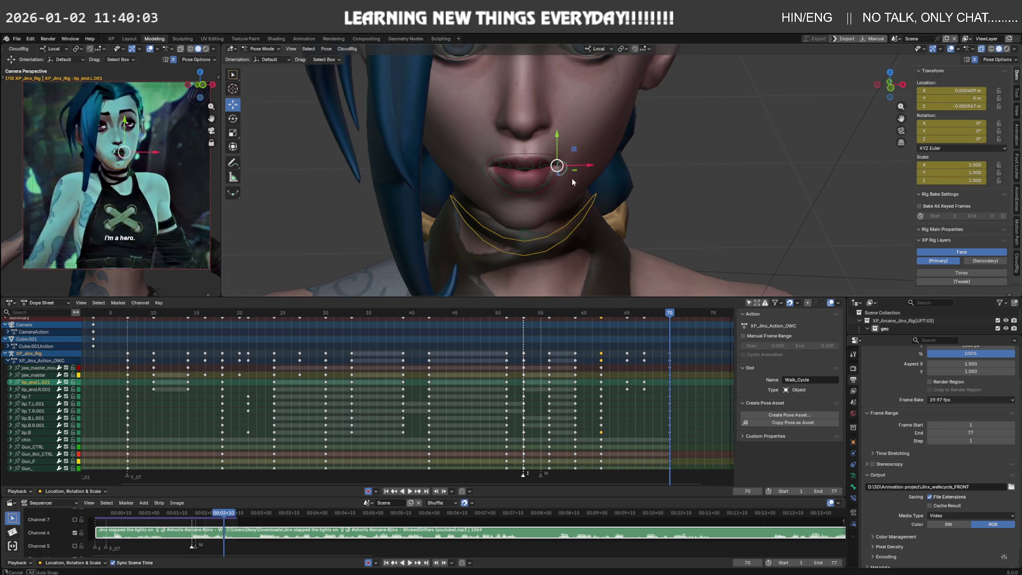
drag(575, 167, 578, 164)
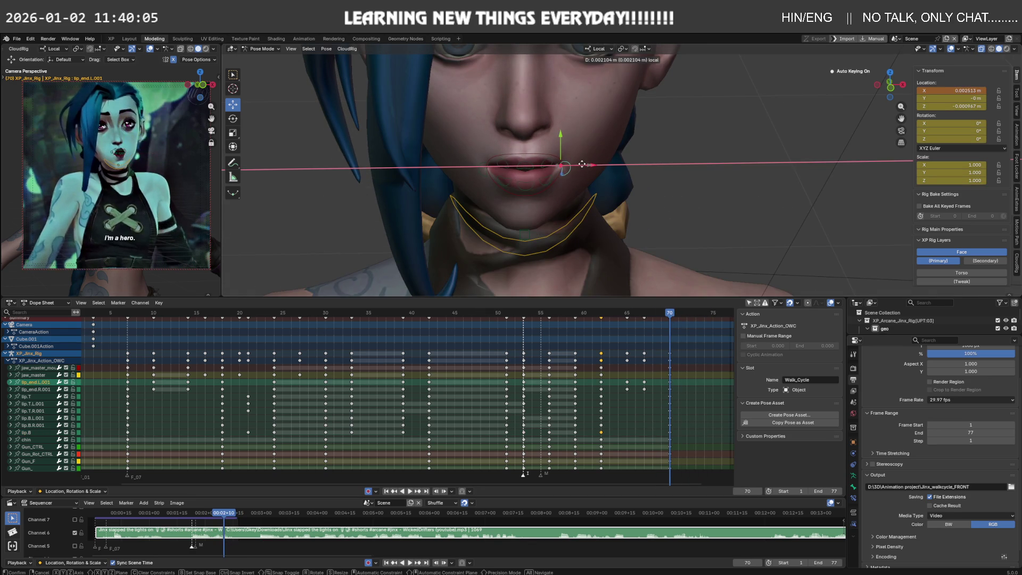
click(582, 163)
middle_drag(582, 164, 557, 196)
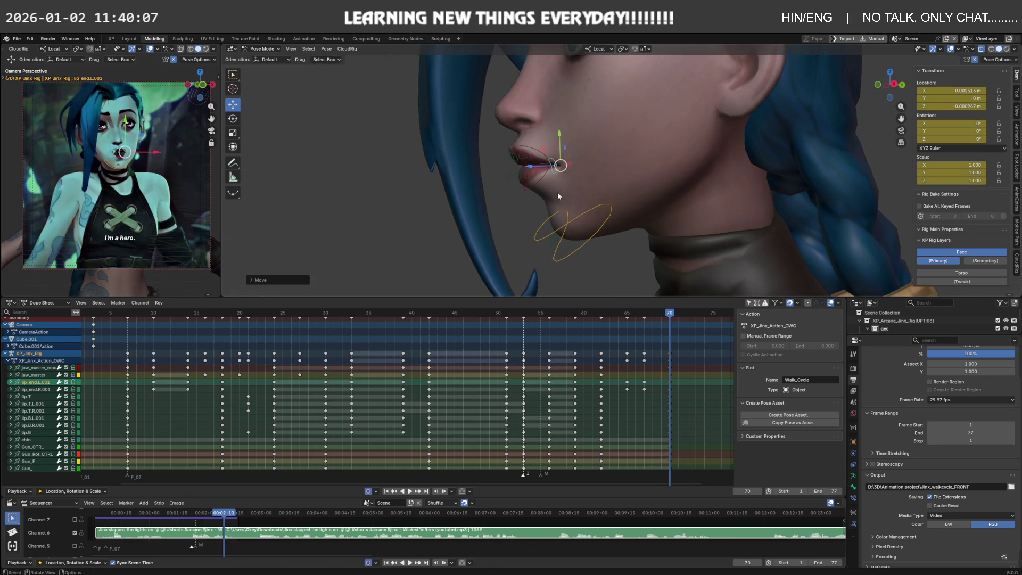
middle_drag(530, 164, 548, 176)
Scrub to frame 72 and play the lip-sync back for review.
mouse_move(672, 315)
mouse_down()
mouse_move(691, 315)
mouse_move(256, 315)
mouse_up()
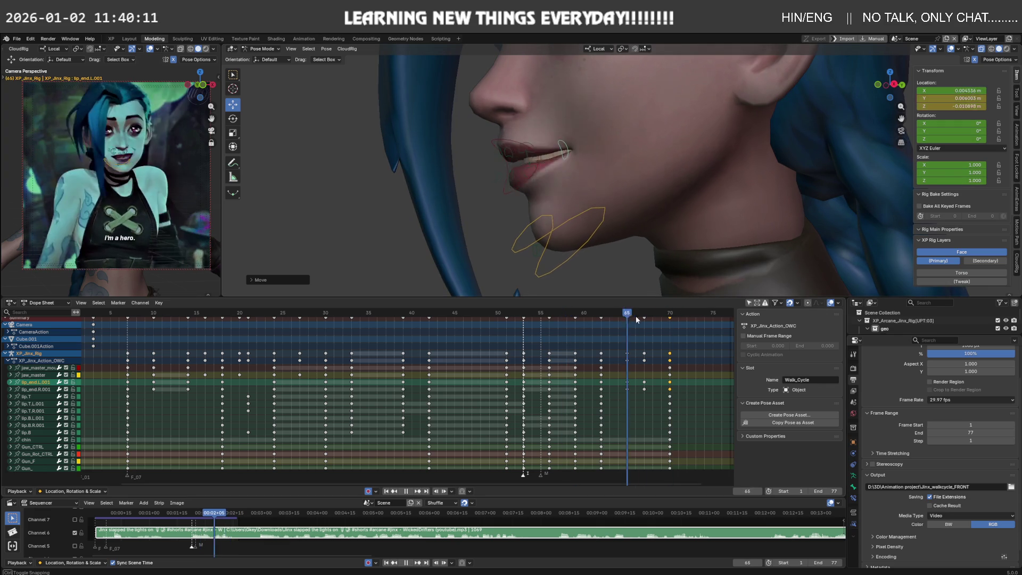
key(space)
mouse_move(365, 212)
middle_down()
mouse_move(554, 199)
mouse_move(510, 228)
middle_up()
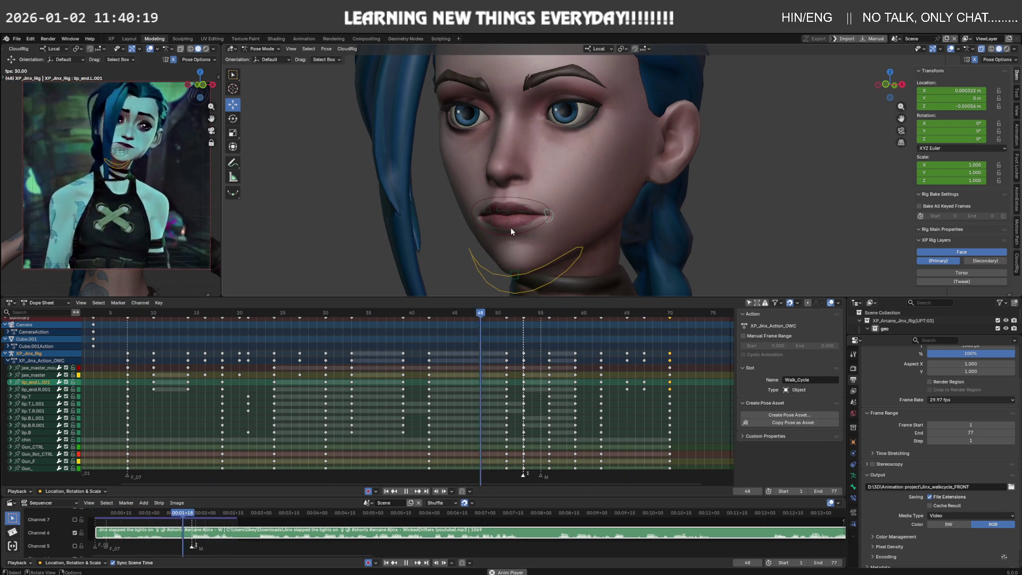
At frame 58, rotate the upper lip bone lip.T about 16° on X.
click(562, 315)
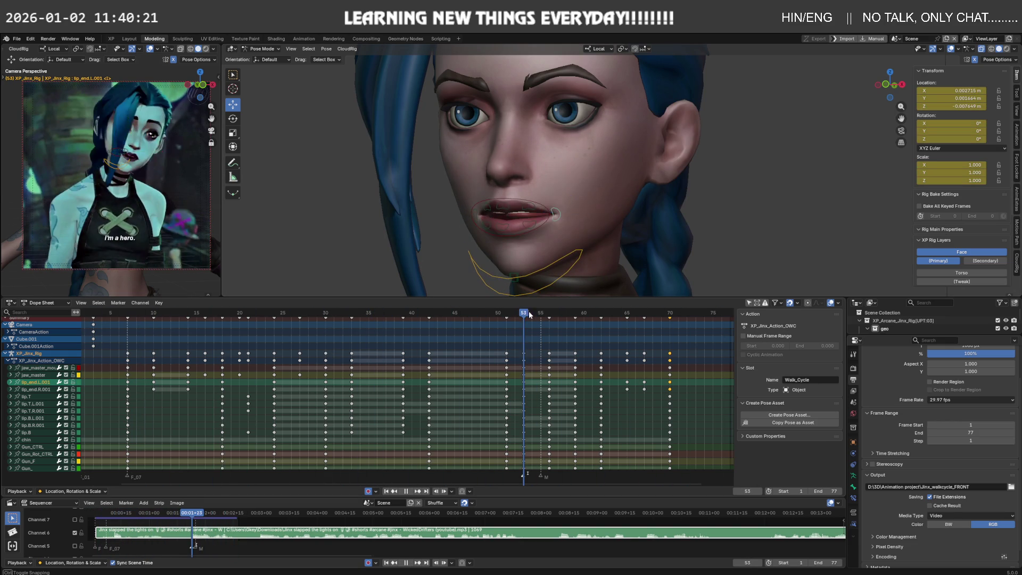
click(574, 314)
scroll(510, 204, up, 3)
scroll(471, 225, up, 2)
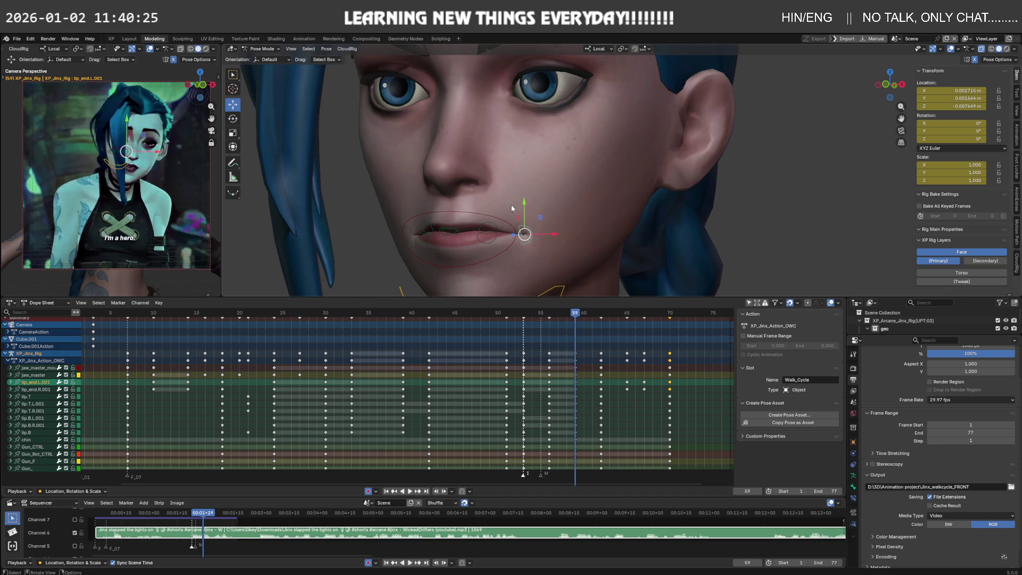
click(461, 231)
mouse_move(460, 232)
middle_down()
mouse_move(427, 220)
mouse_move(455, 216)
middle_up()
click(457, 233)
key(Left)
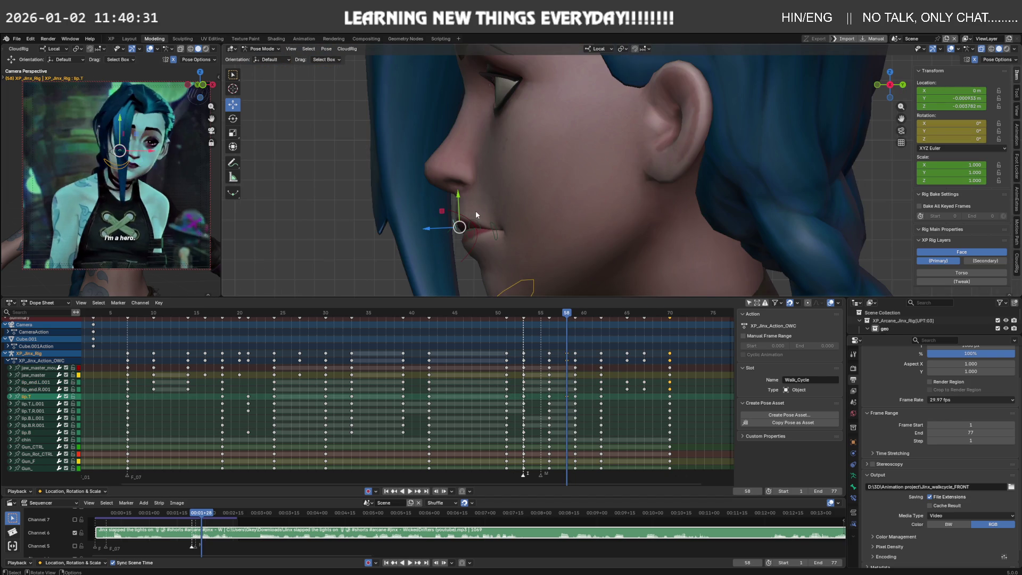
key(r)
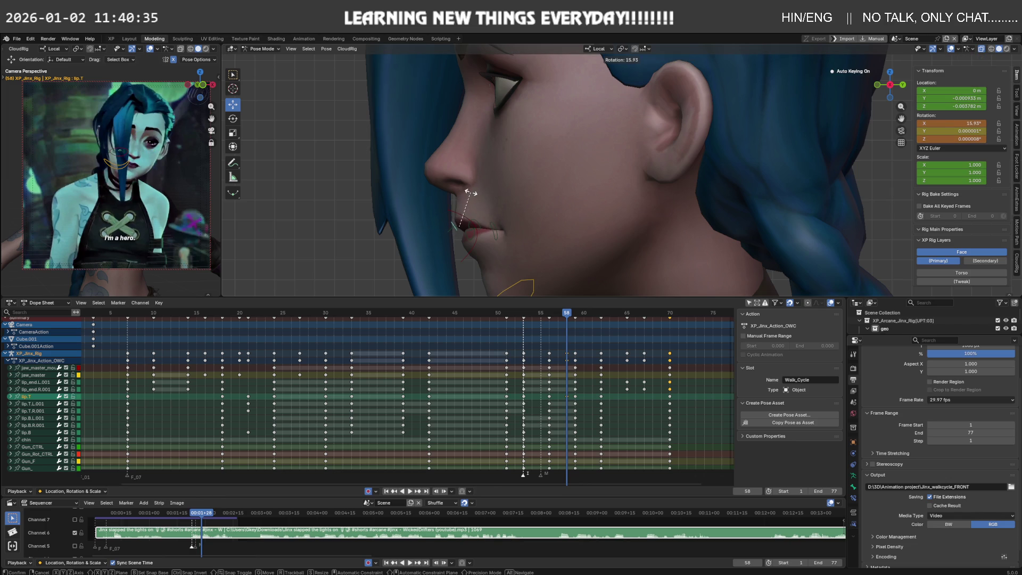
click(486, 248)
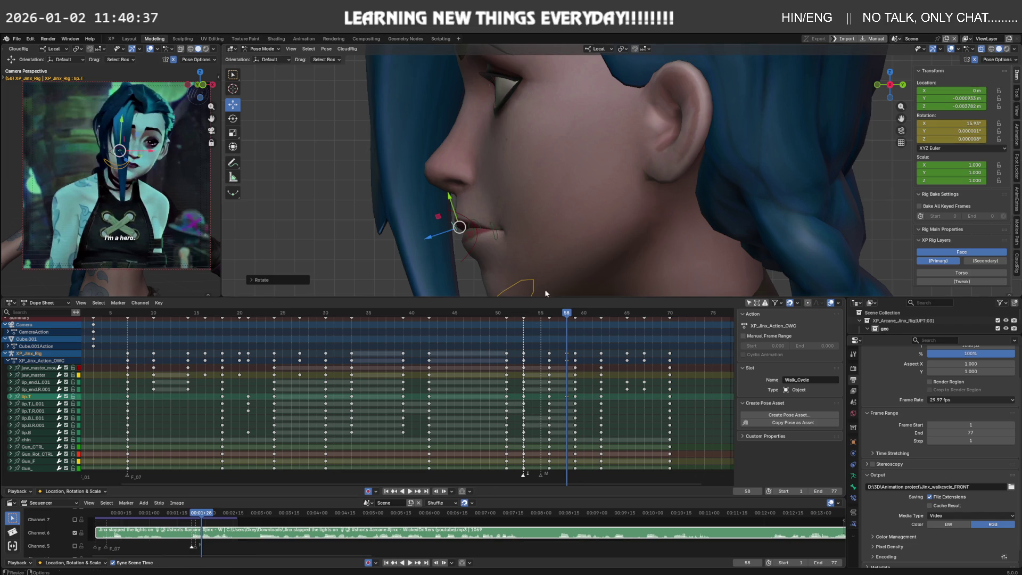
Lower the left lip corner lip_end.L.001 to about X 0.000704, Y 0.005408, Z -0.00406 m.
click(497, 229)
mouse_move(503, 211)
mouse_down()
mouse_move(480, 205)
mouse_move(469, 224)
mouse_up()
middle_drag(479, 221, 565, 220)
Slide the selected mouth keys along the timeline and play back to check timing.
key(g)
click(572, 331)
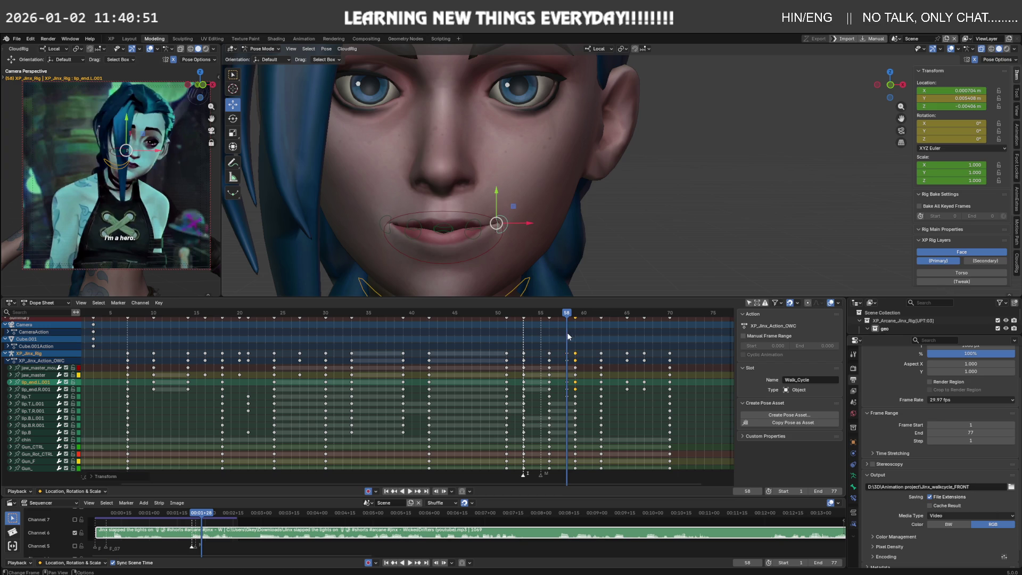
key(space)
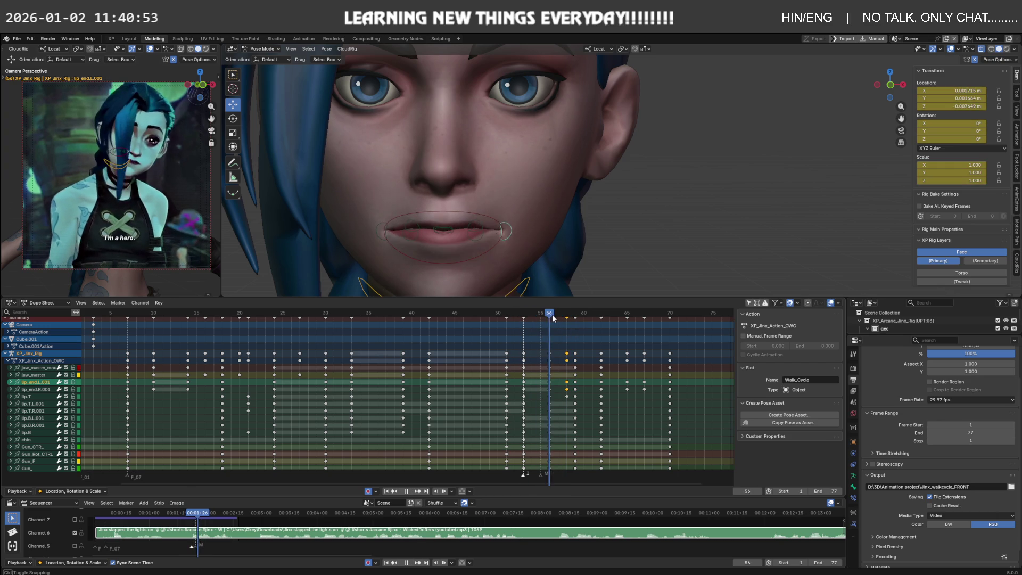
drag(573, 318, 550, 322)
key(space)
Move the frame-58 lip_end.L.001 keys to frame 56 and play the lip-sync back.
drag(568, 371, 567, 371)
middle_drag(568, 371, 553, 372)
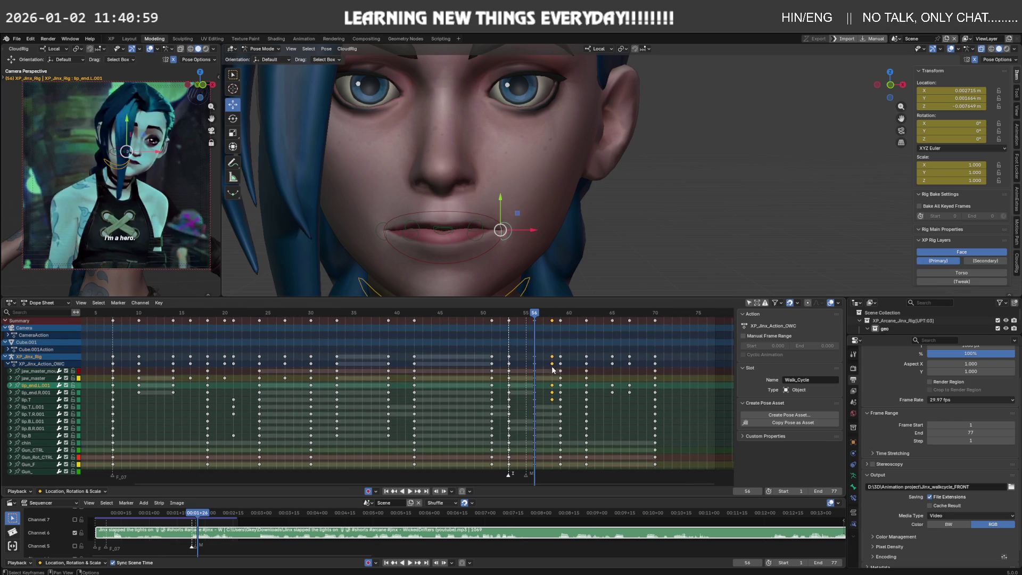
key(g)
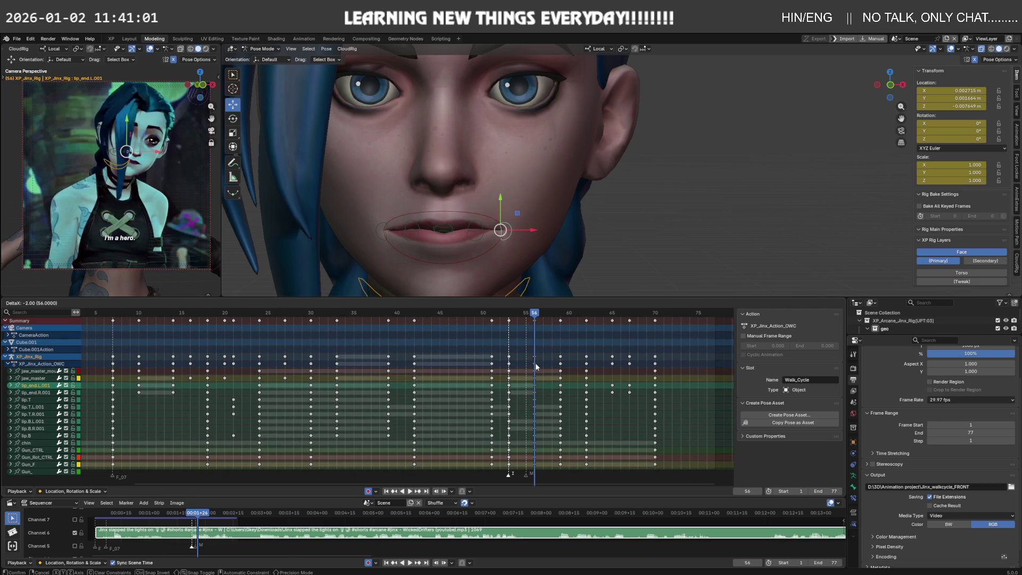
click(535, 363)
drag(534, 320, 674, 320)
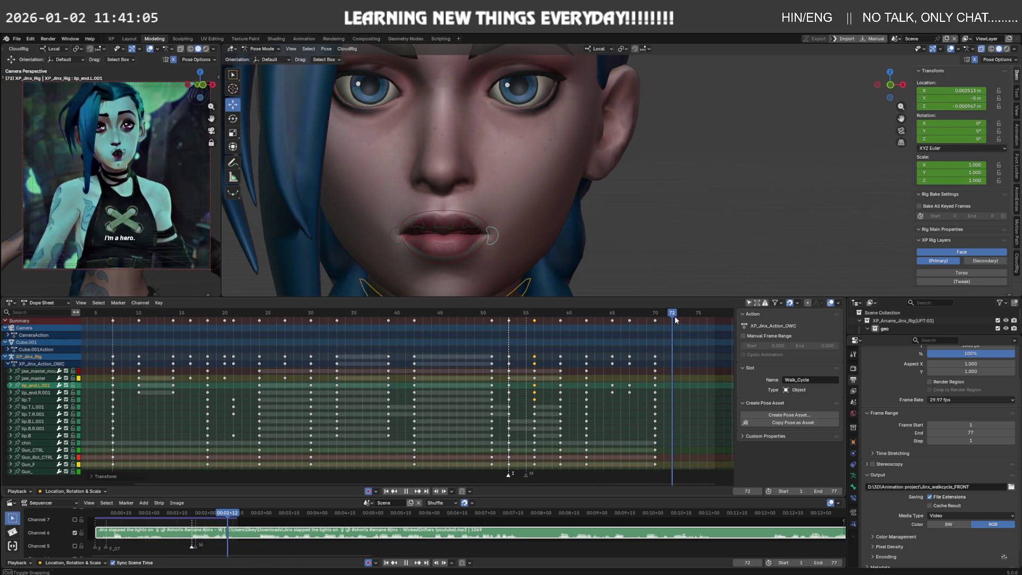
key(space)
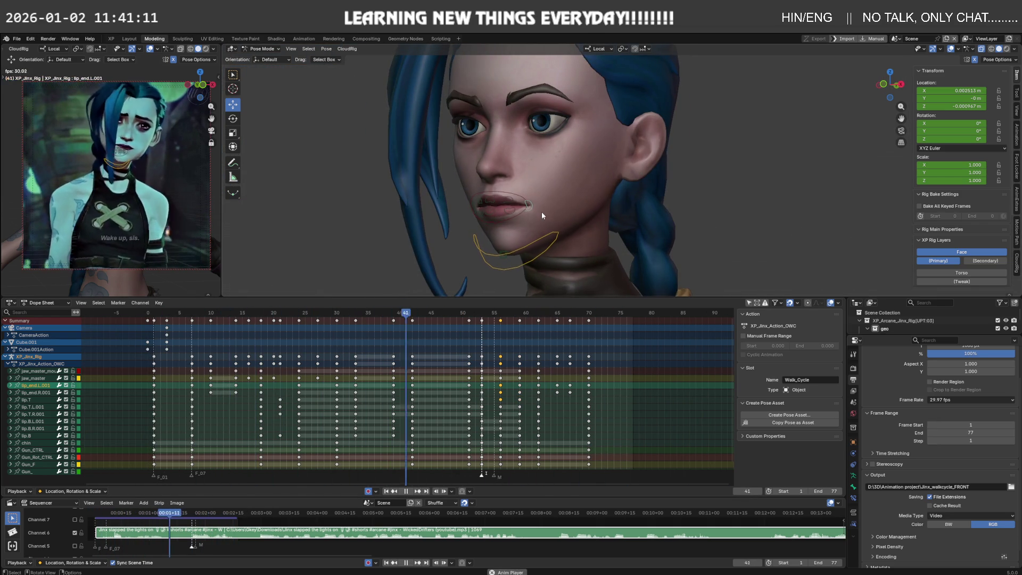
At frame 65, narrow the jaw_master_mouth bone along X using the Transform tool gizmo.
key(space)
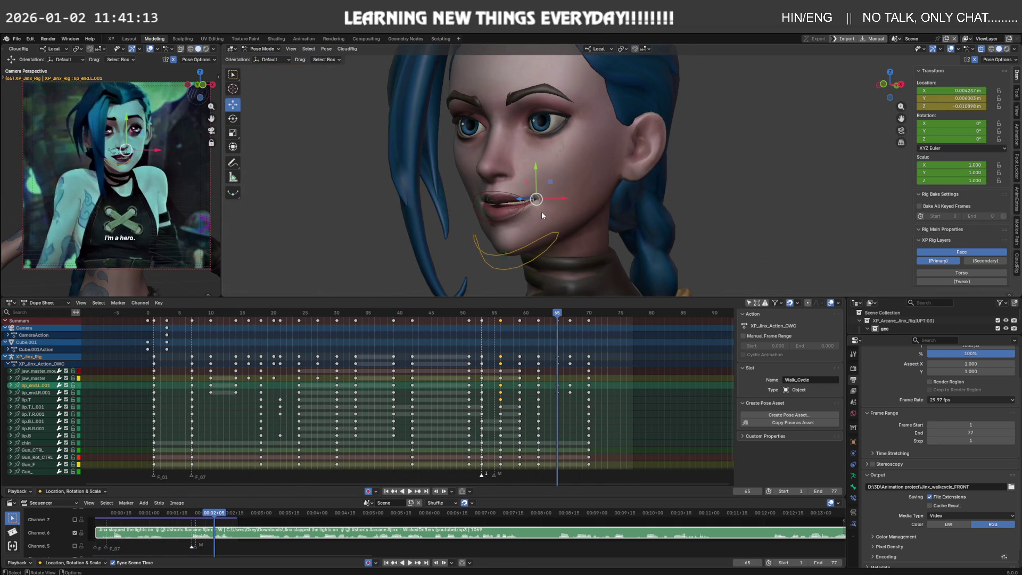
mouse_move(570, 205)
middle_down()
mouse_move(558, 167)
mouse_move(531, 215)
mouse_move(537, 244)
mouse_move(479, 244)
middle_up()
scroll(558, 167, up, 2)
click(477, 241)
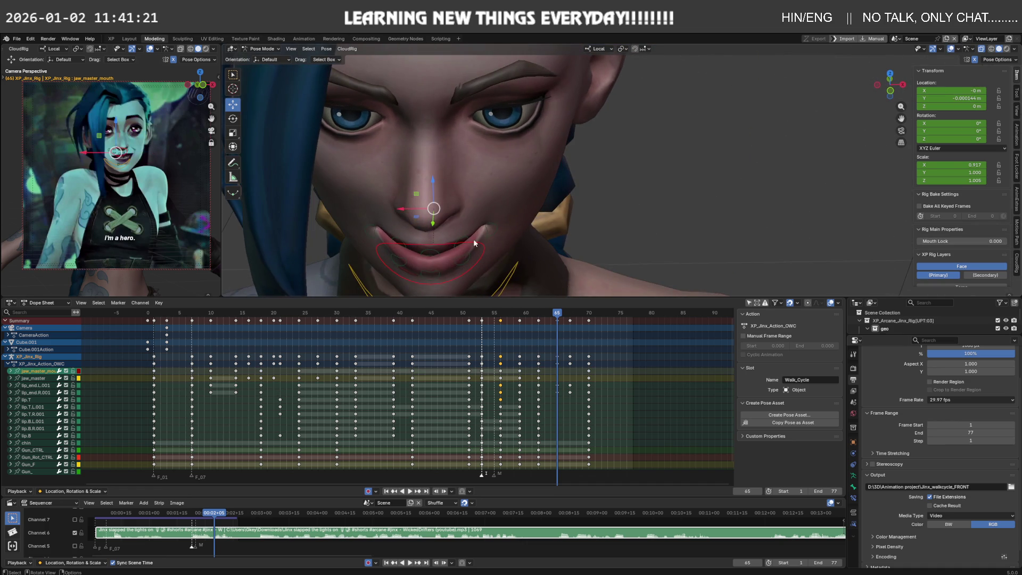
click(233, 149)
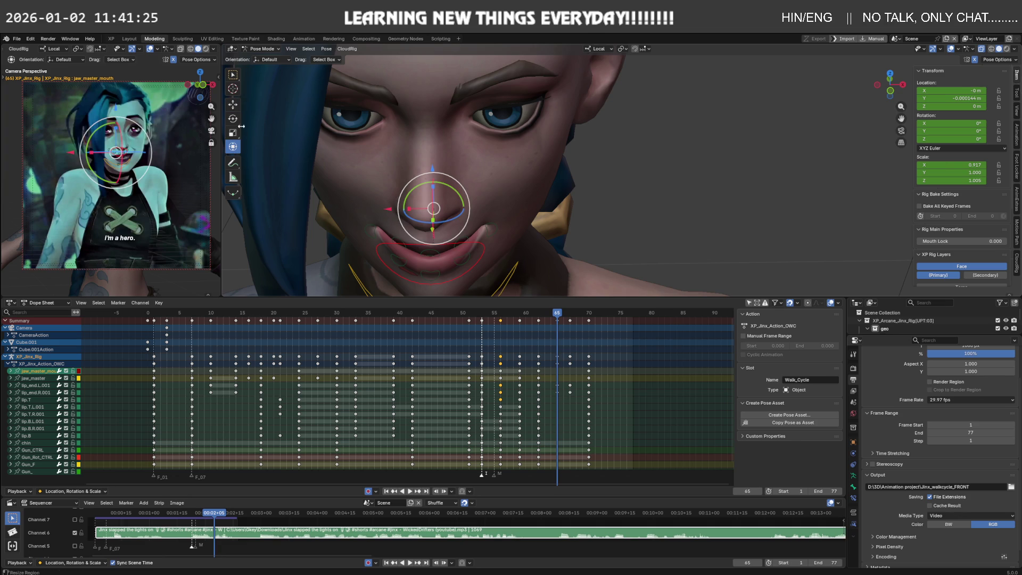
drag(403, 210, 399, 207)
middle_drag(399, 207, 387, 201)
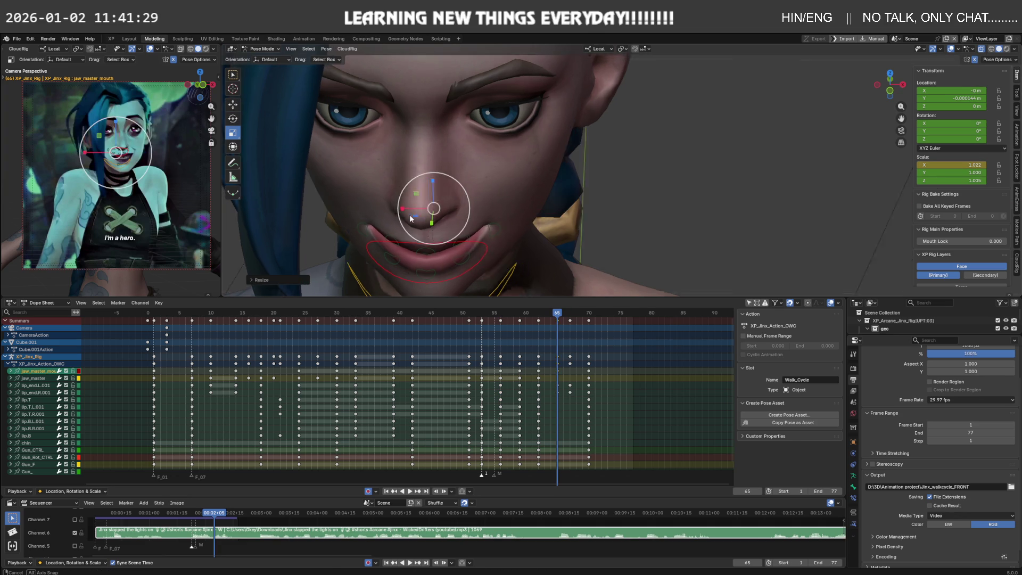
Move lip_end.L.001 to about X 0.005422, Y 0.00186, Z -0.008642 m and play back.
click(457, 207)
middle_drag(457, 208, 452, 208)
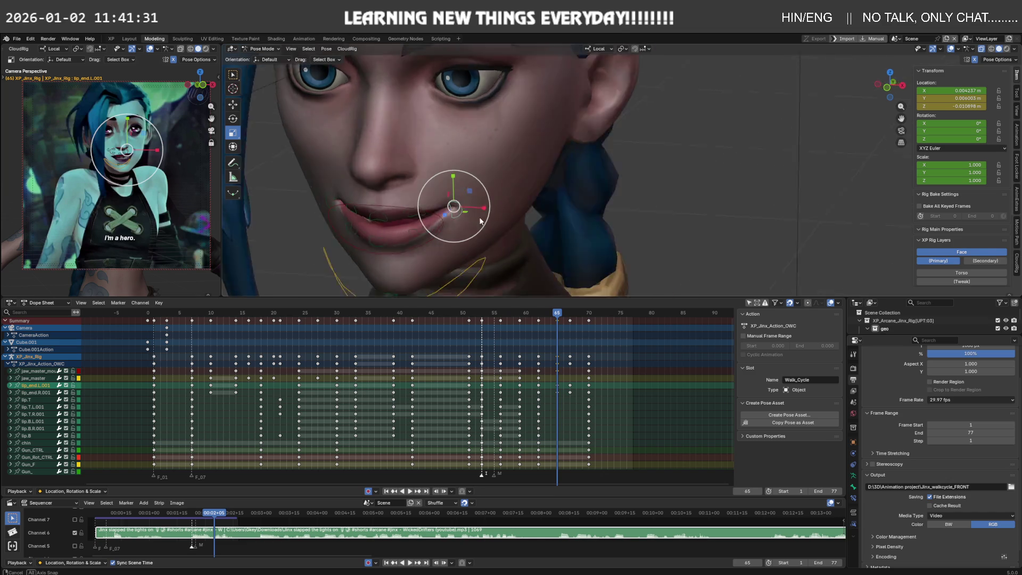
drag(461, 210, 453, 216)
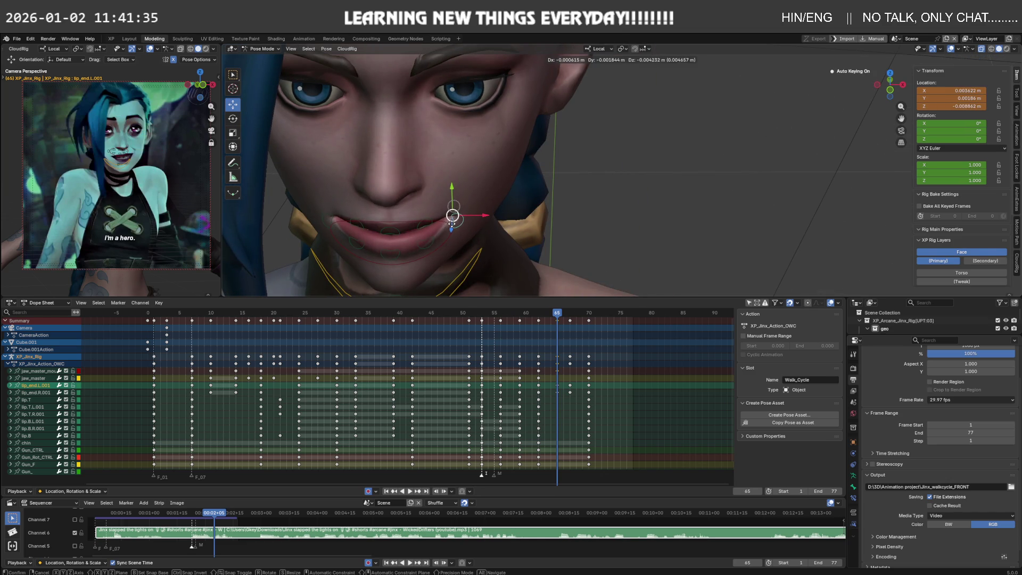
click(452, 222)
mouse_move(452, 223)
middle_down()
mouse_move(407, 190)
mouse_move(431, 193)
middle_up()
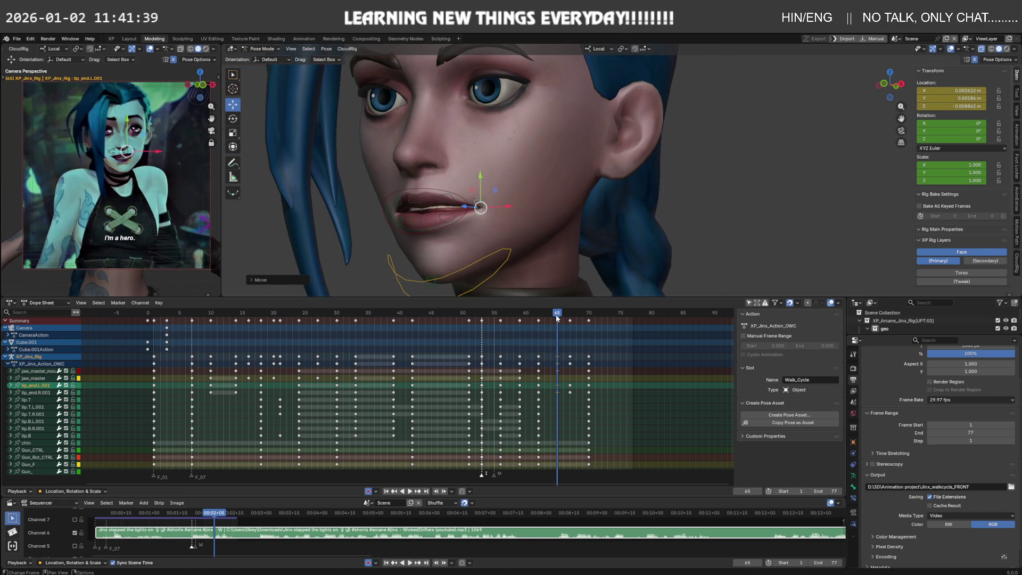
key(space)
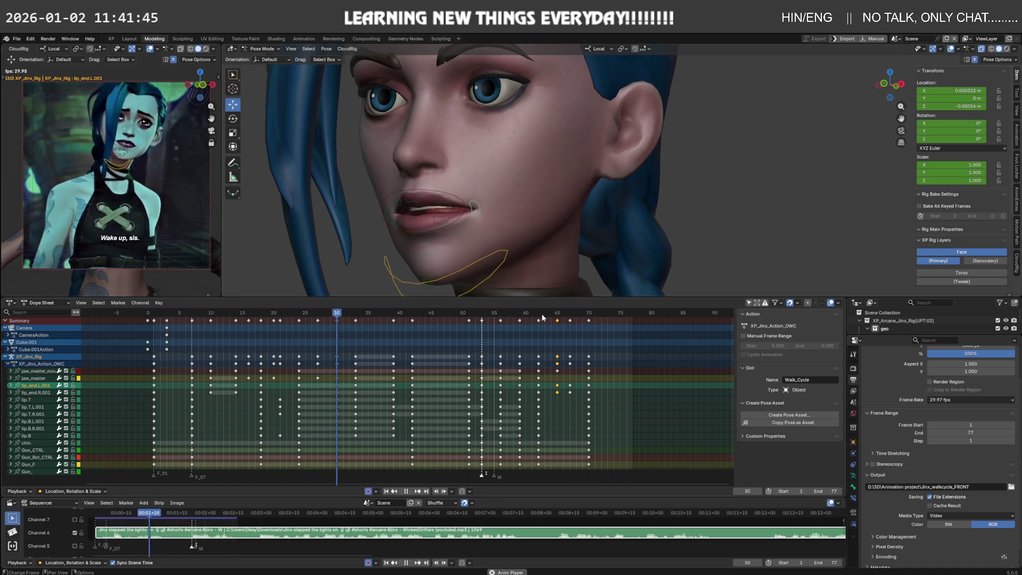
Duplicate the selected mouth keys at frame 65 two frames later and review up to frame 73.
key(space)
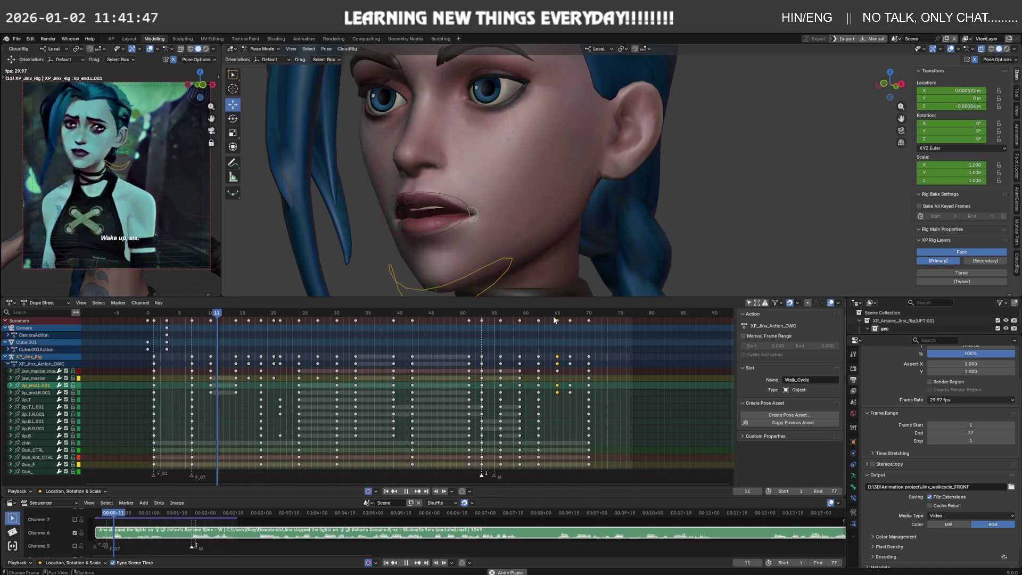
key(space)
click(556, 316)
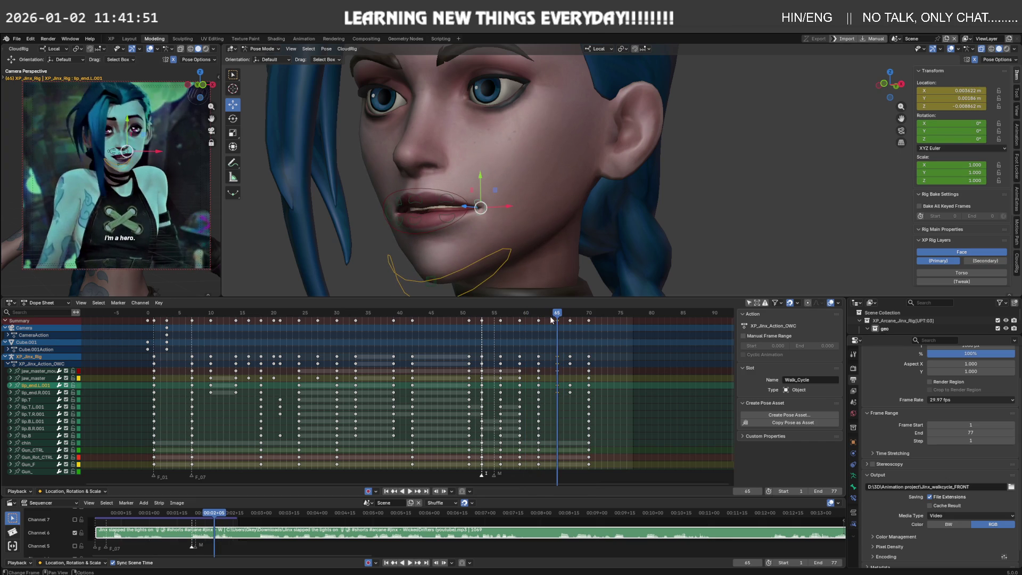
key(g)
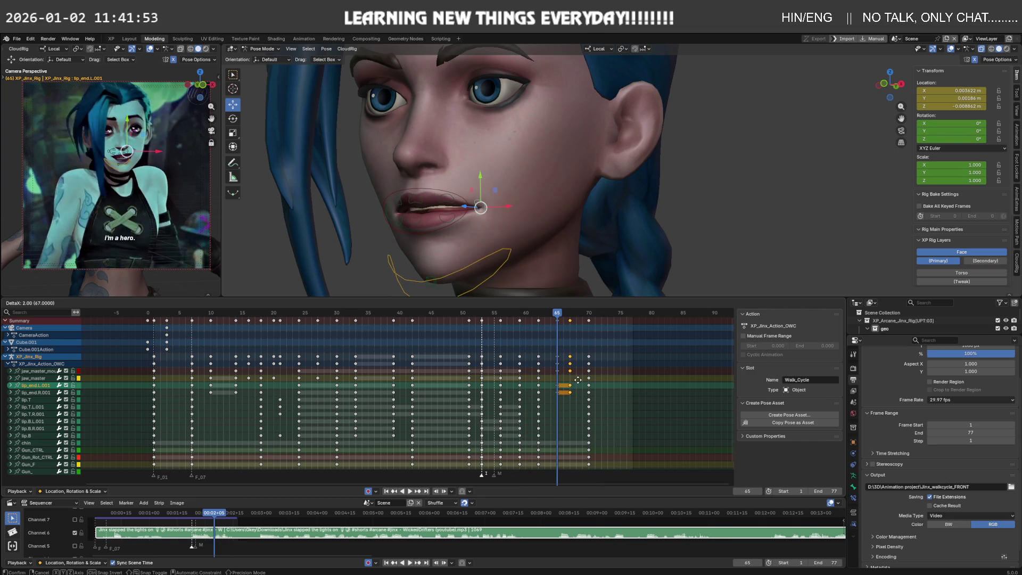
click(577, 380)
mouse_move(557, 315)
mouse_down()
mouse_move(662, 307)
mouse_move(625, 307)
mouse_up()
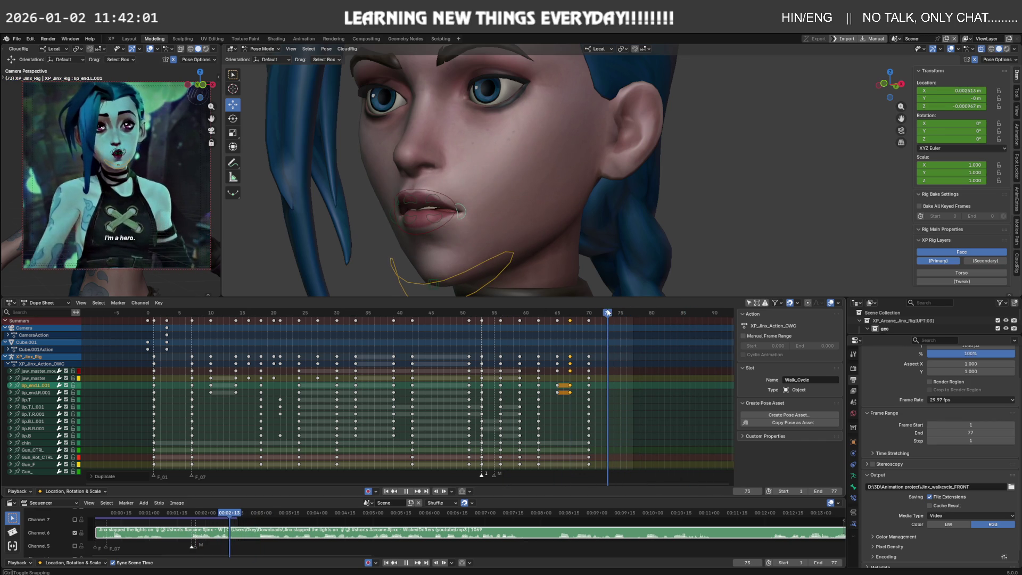
Copy the frame-42 mouth keys to frame 74 and play the extended animation.
drag(618, 311, 418, 307)
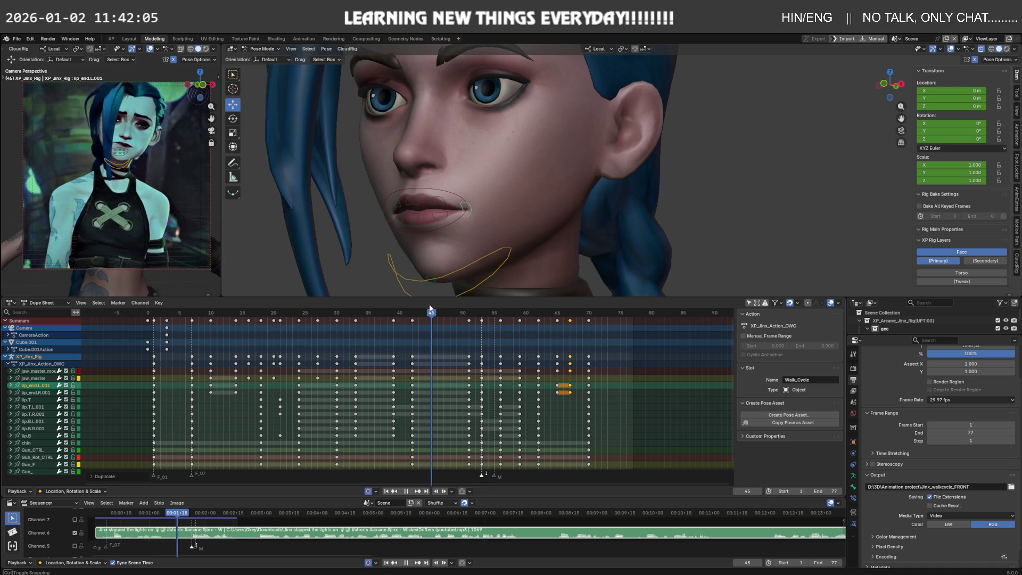
alt+click(411, 342)
key(shift+d)
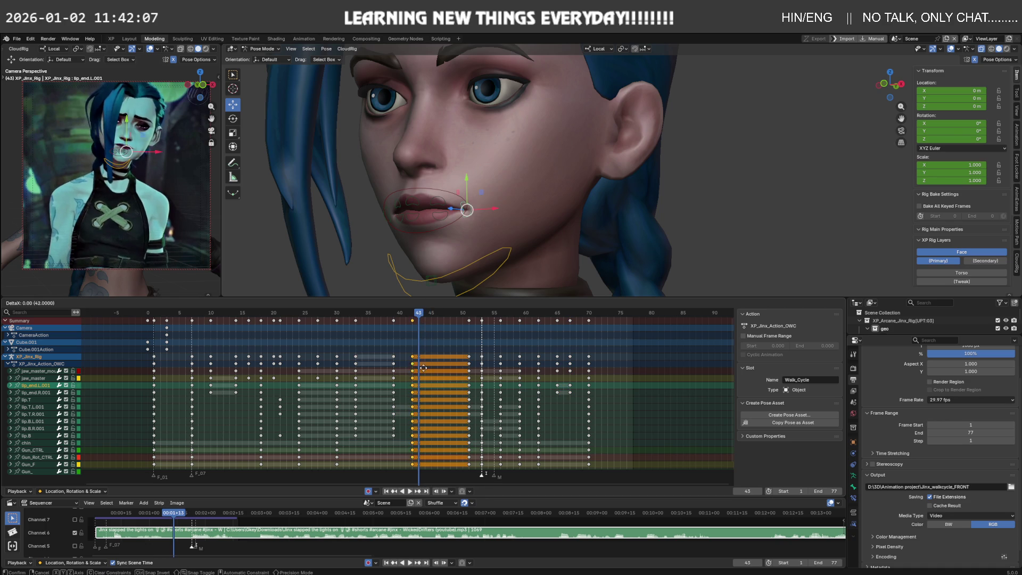
click(616, 368)
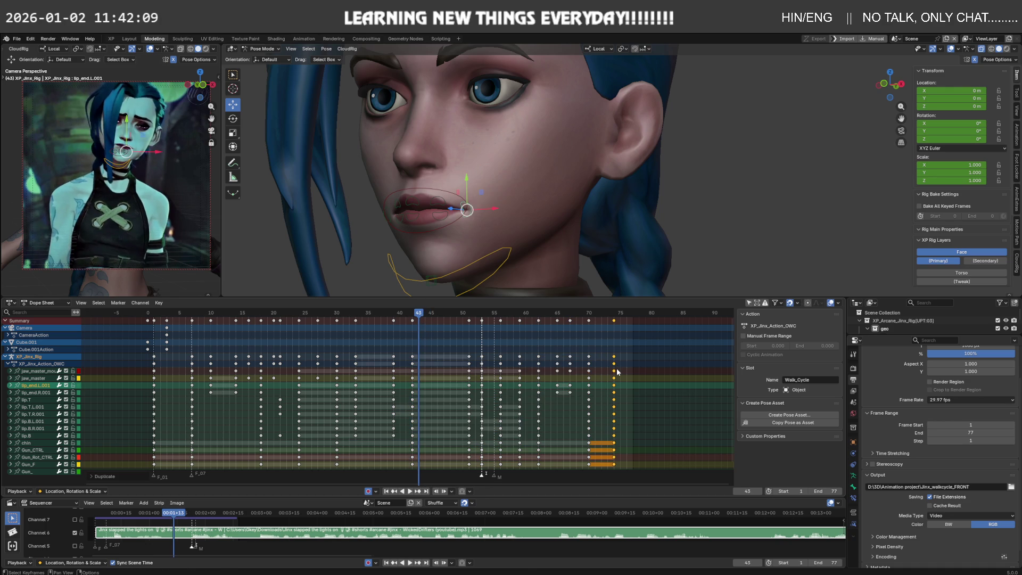
key(space)
middle_drag(547, 206, 584, 214)
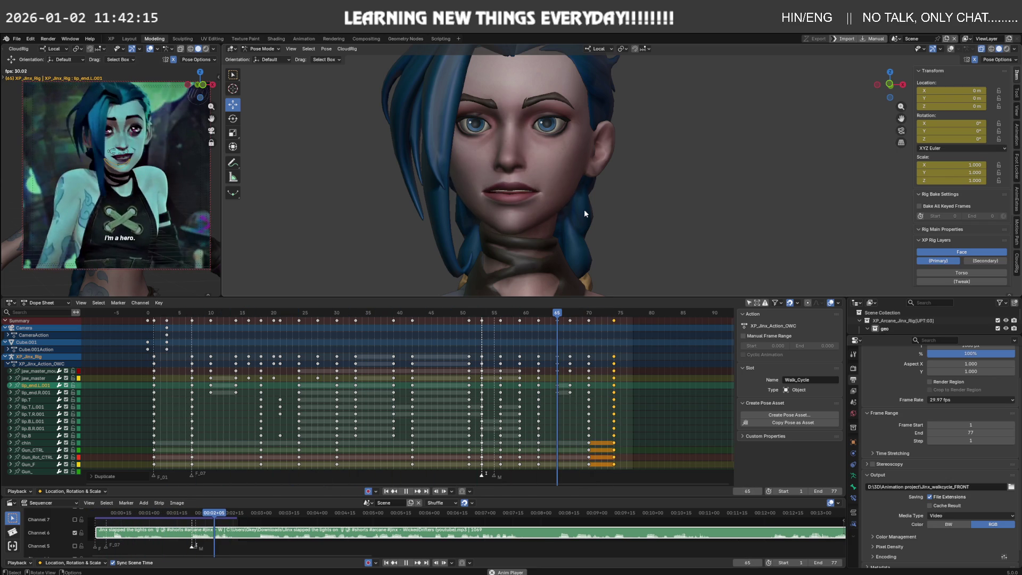
Scrub to frames 52–54, then play frames 1–77 beside the reference clip.
drag(482, 319, 545, 323)
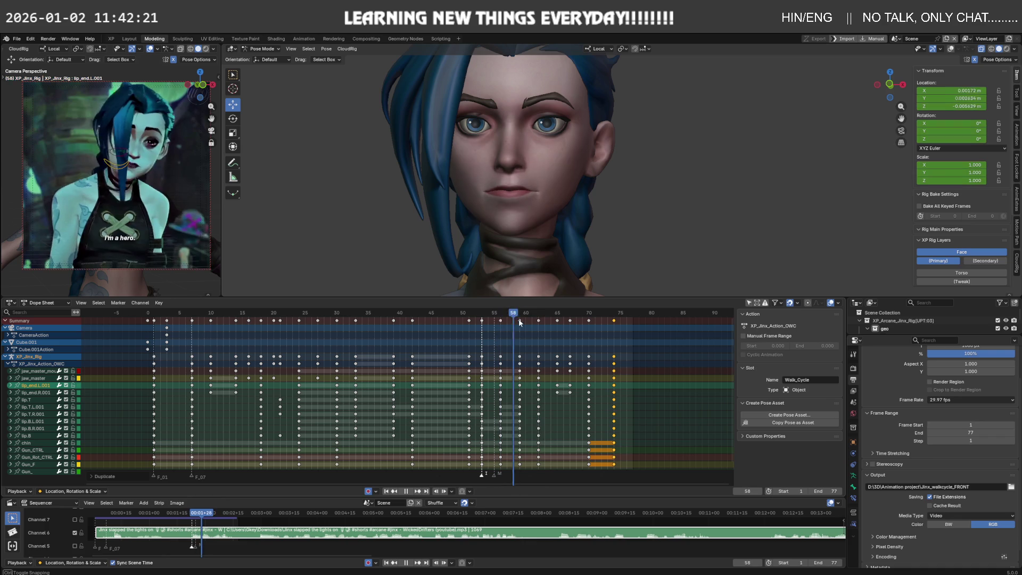
mouse_move(545, 323)
mouse_down()
mouse_move(490, 325)
mouse_move(611, 311)
mouse_up()
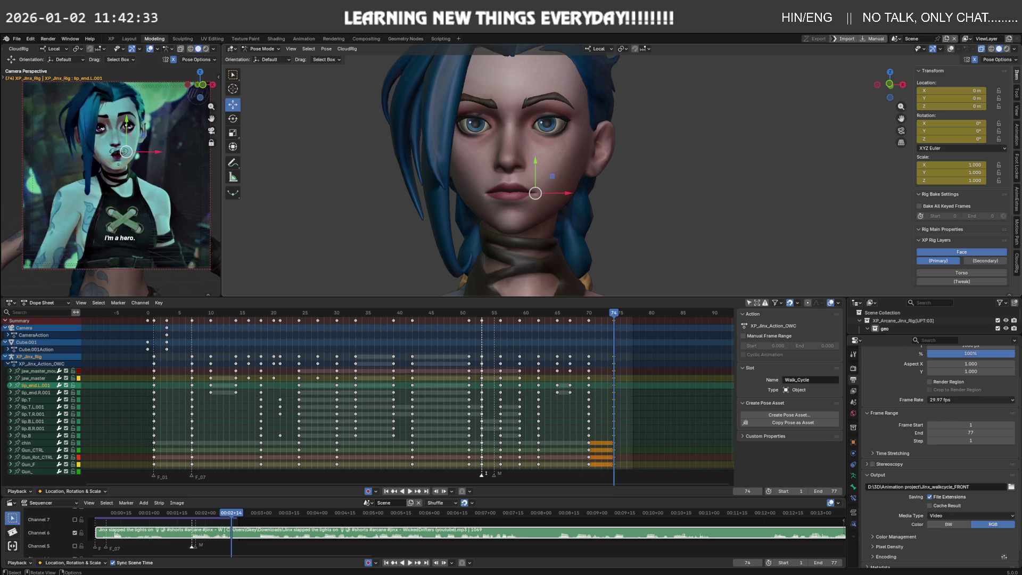
key(space)
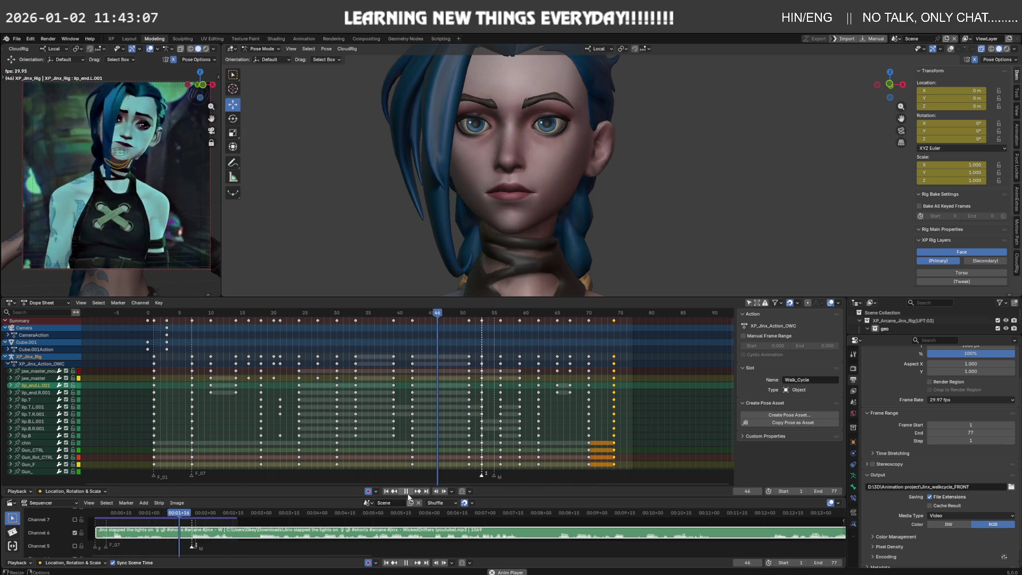
Set the scene's Frame Range End from 77 to 145.
key(Escape)
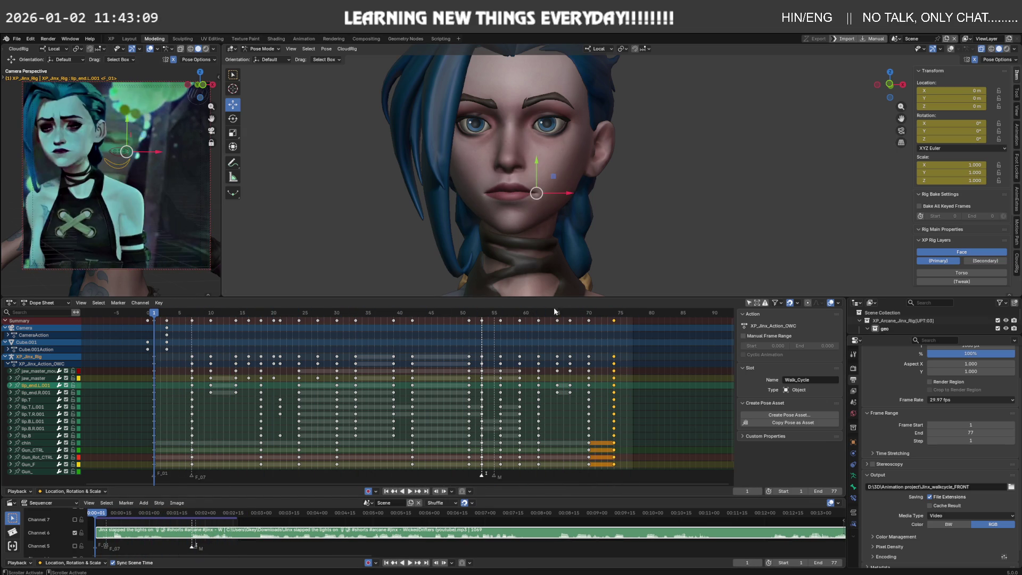
drag(578, 312, 668, 318)
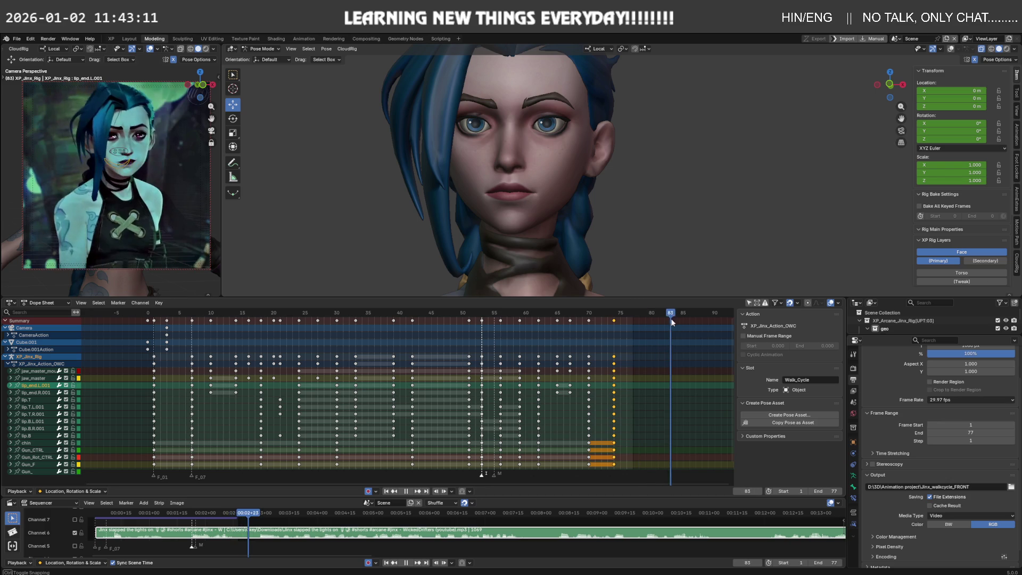
ctrl+middle_drag(693, 393, 567, 397)
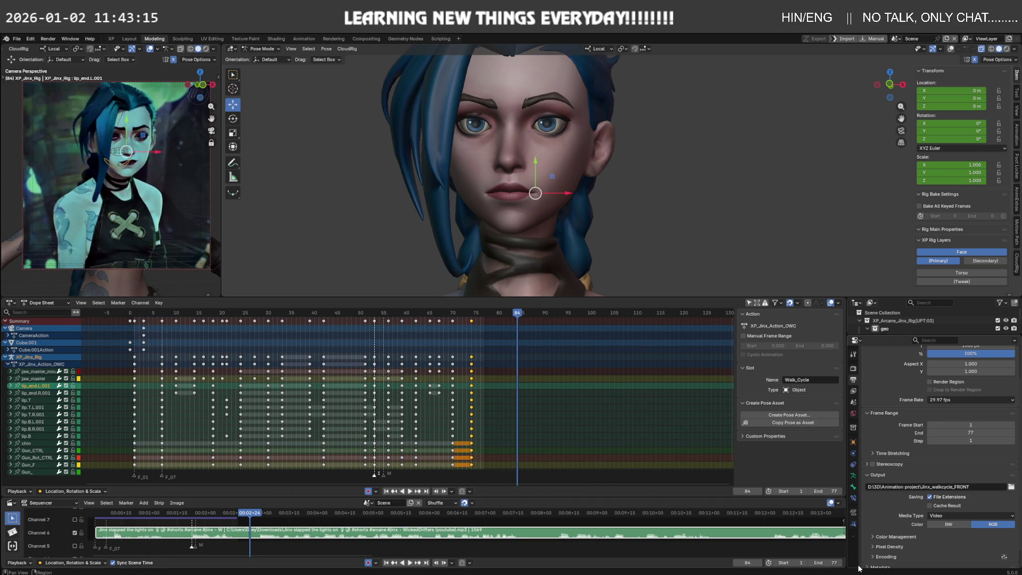
drag(832, 562, 832, 563)
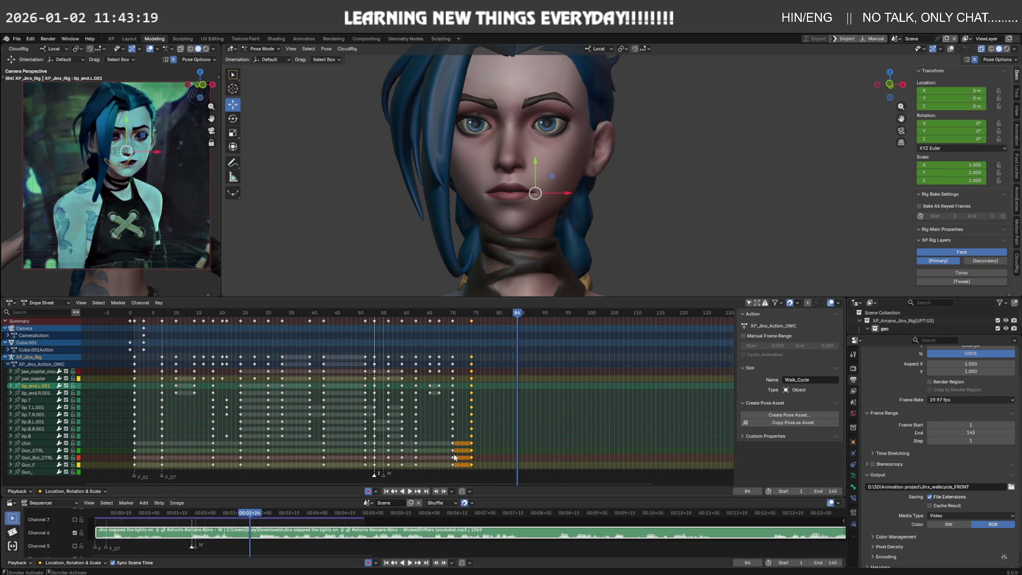
Review the lip sync by playing and scrubbing between frames 84 and 124 against the reference.
click(402, 491)
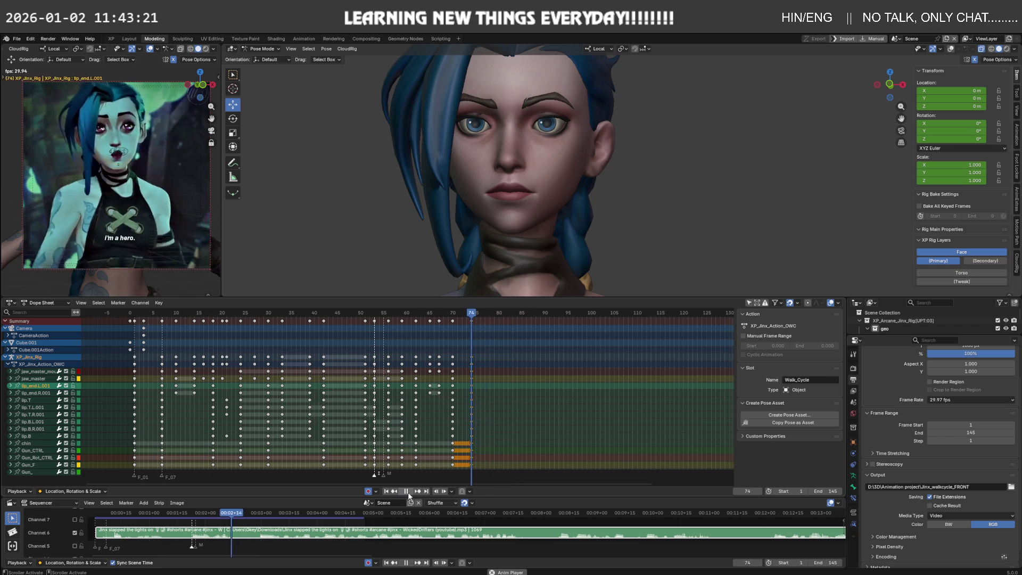
click(409, 494)
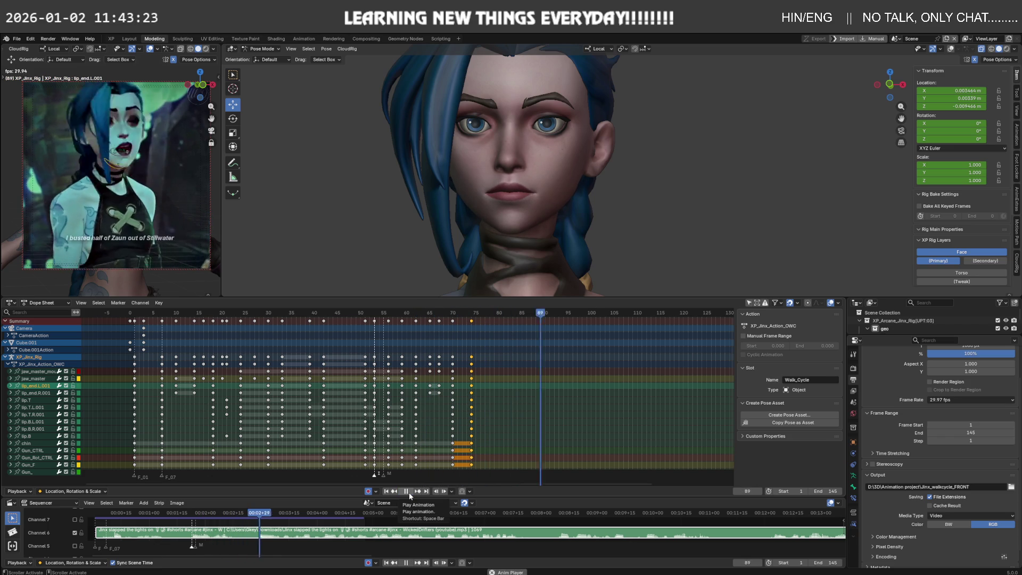
click(409, 495)
mouse_move(685, 313)
mouse_down()
mouse_move(515, 322)
mouse_move(716, 319)
mouse_up()
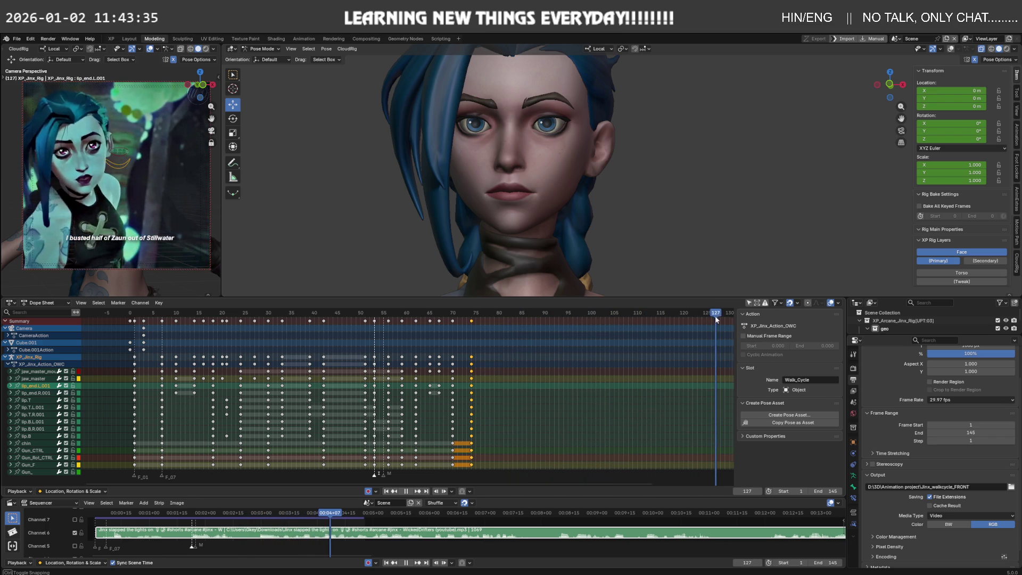
drag(714, 315, 573, 336)
mouse_move(594, 364)
ctrl+middle_down()
mouse_move(366, 403)
mouse_move(385, 422)
ctrl+middle_up()
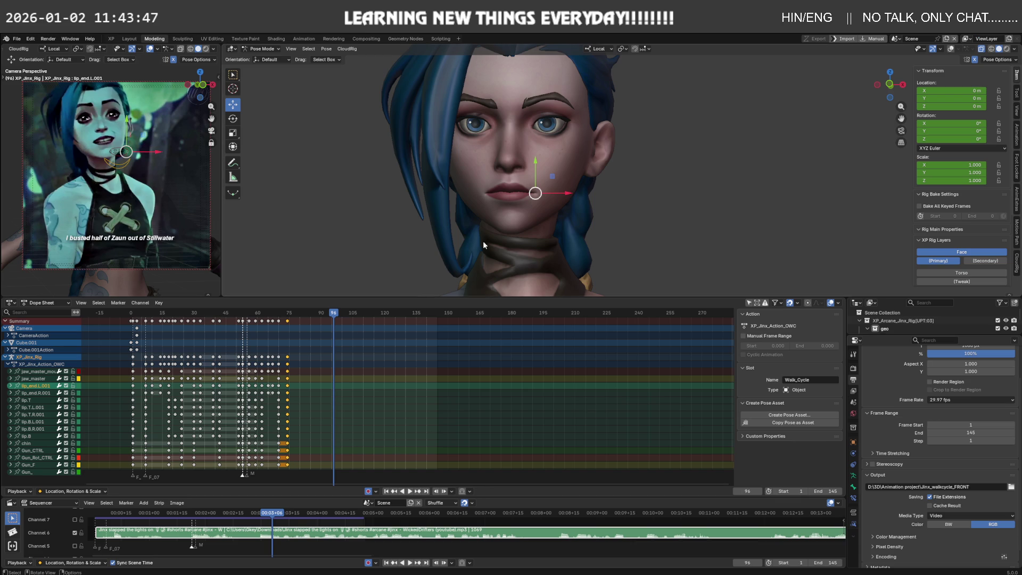
mouse_move(339, 315)
mouse_down()
mouse_move(304, 340)
mouse_move(368, 331)
mouse_up()
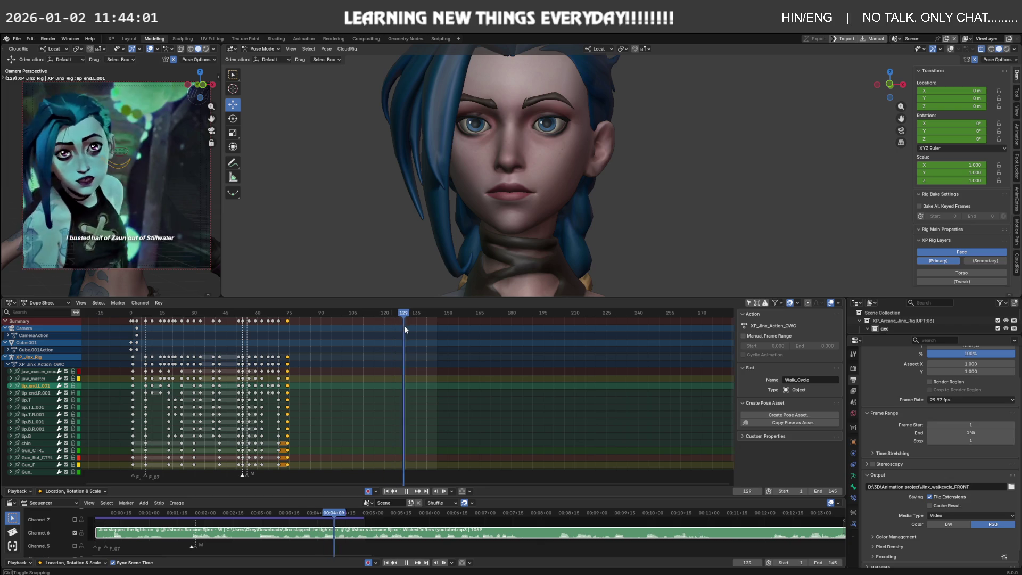
mouse_move(402, 326)
mouse_down()
mouse_move(698, 298)
mouse_move(312, 346)
mouse_up()
Set the Frame Range End to 488 and play the animation from frame 85 to 175.
scroll(394, 407, down, 3)
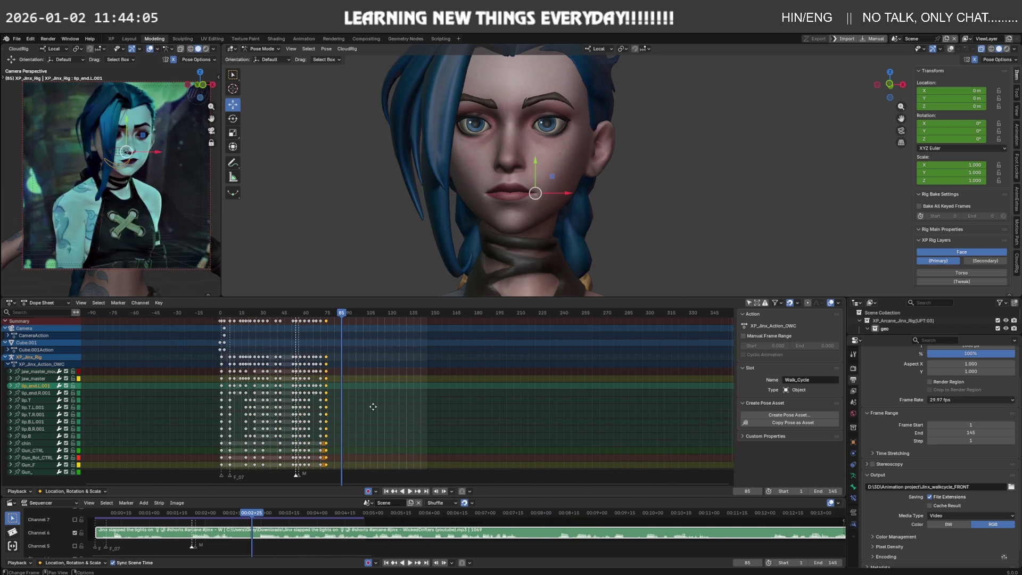
middle_drag(394, 407, 240, 410)
drag(971, 433, 1019, 432)
click(410, 563)
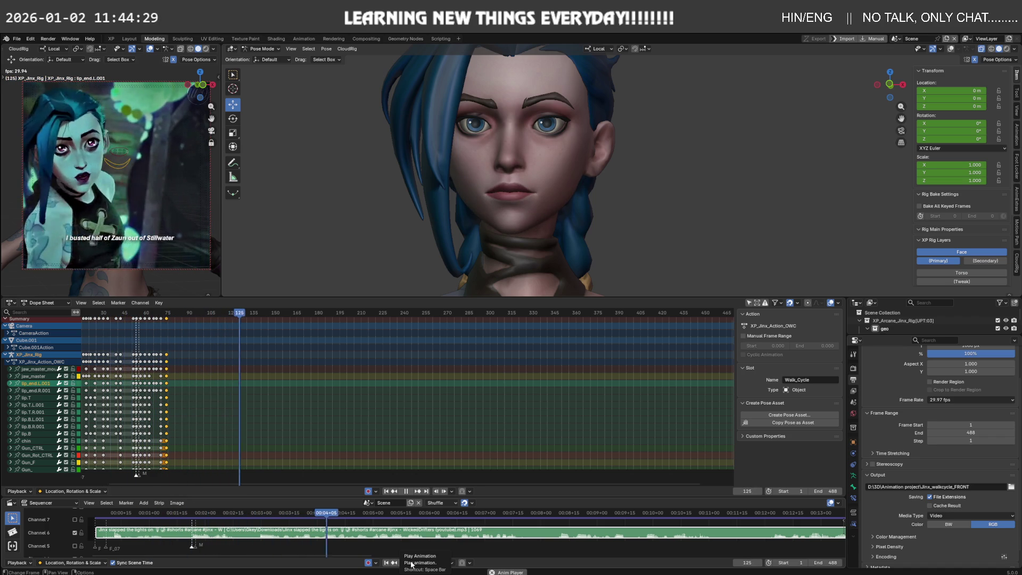
click(411, 563)
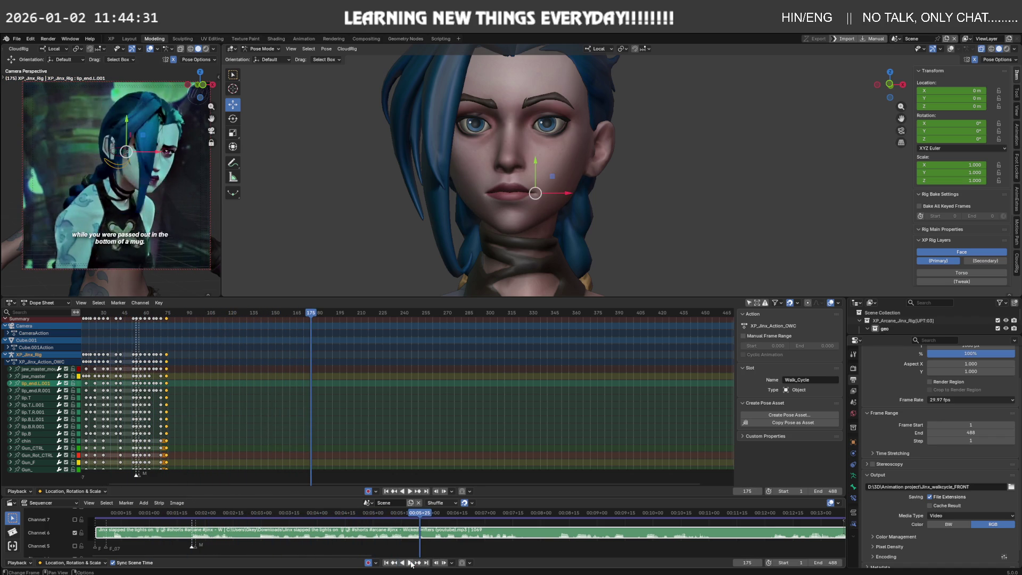
click(412, 563)
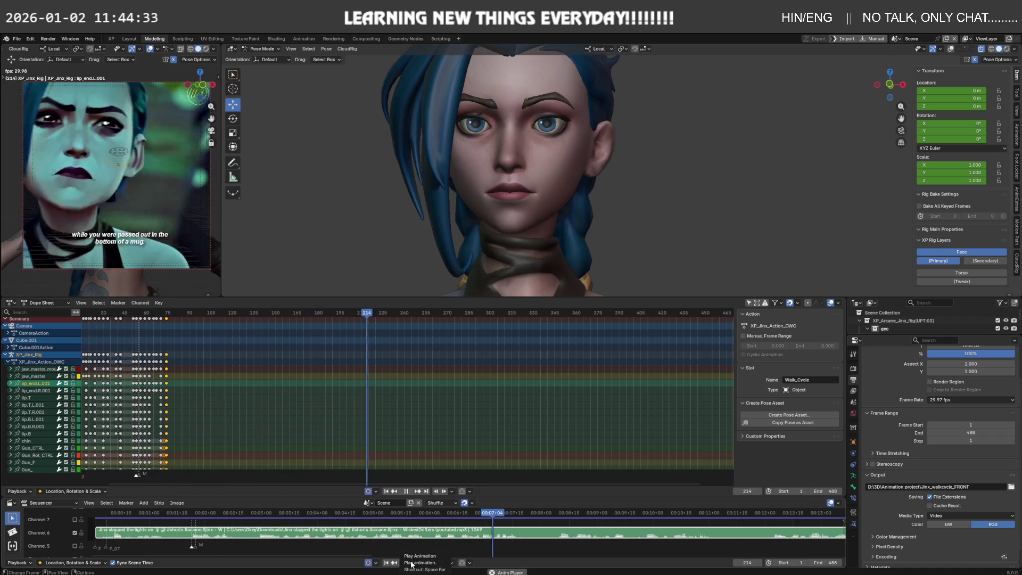
click(412, 563)
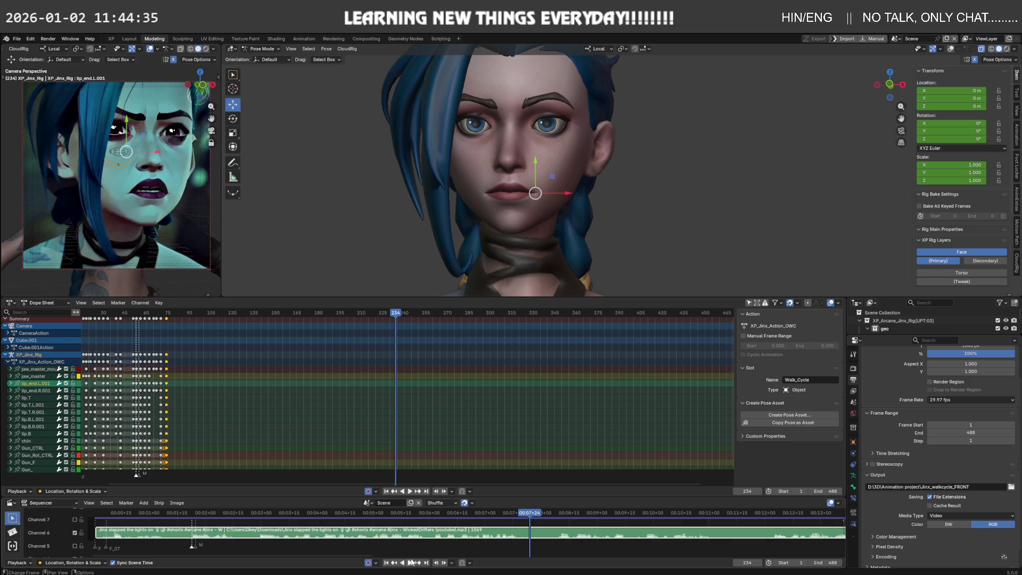
click(423, 515)
key(space)
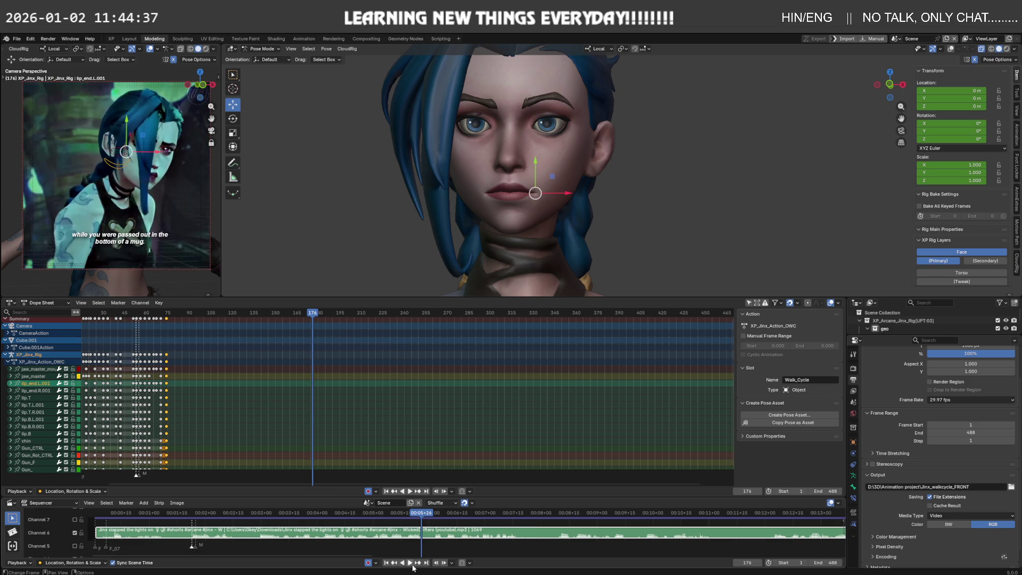
click(411, 564)
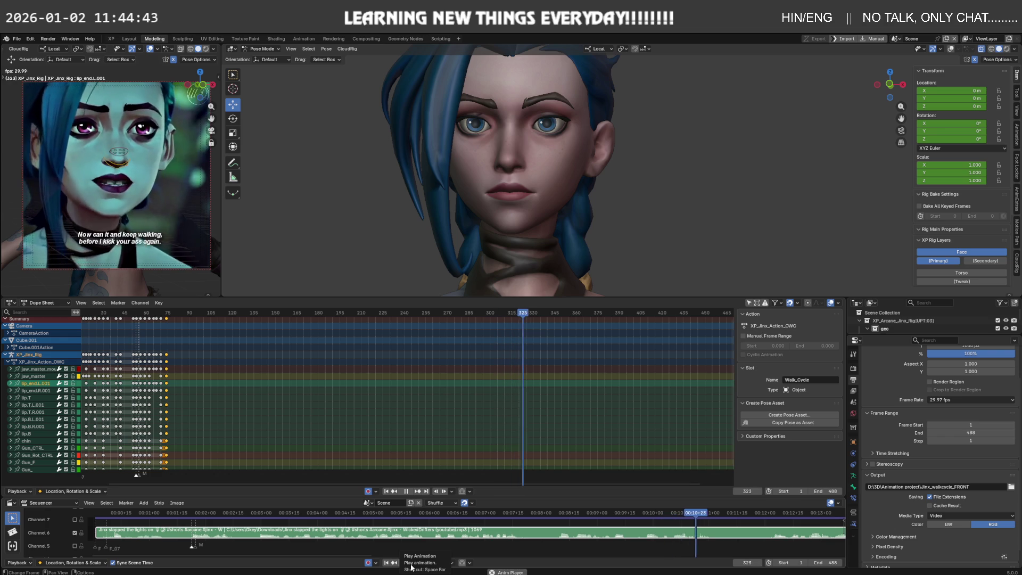
click(410, 566)
click(378, 313)
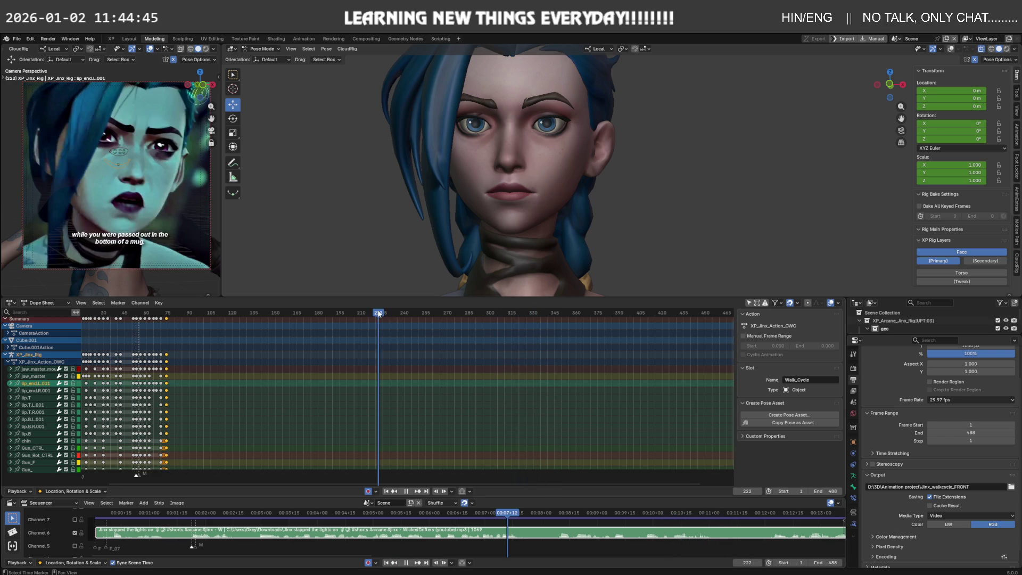
click(410, 492)
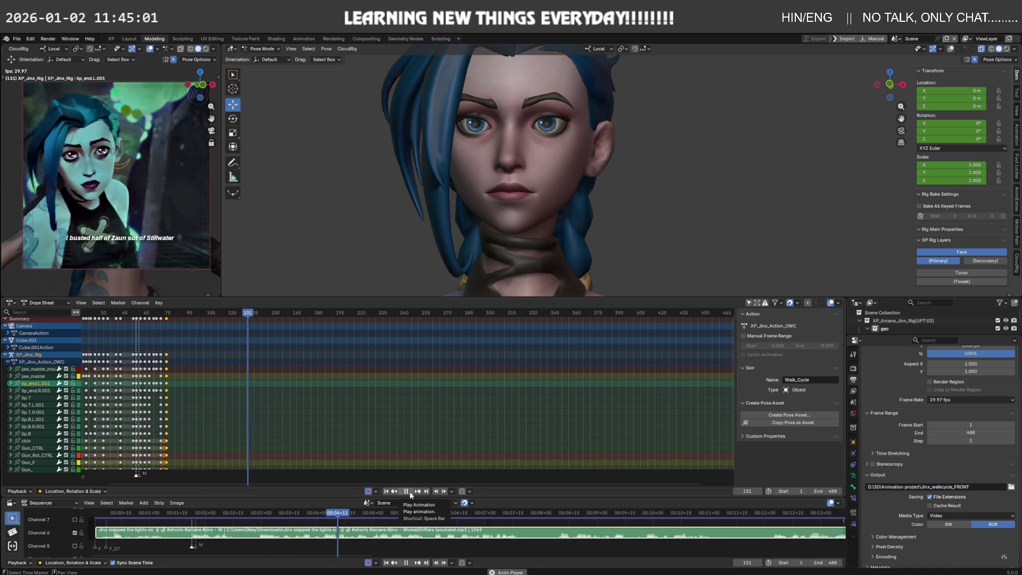
click(411, 494)
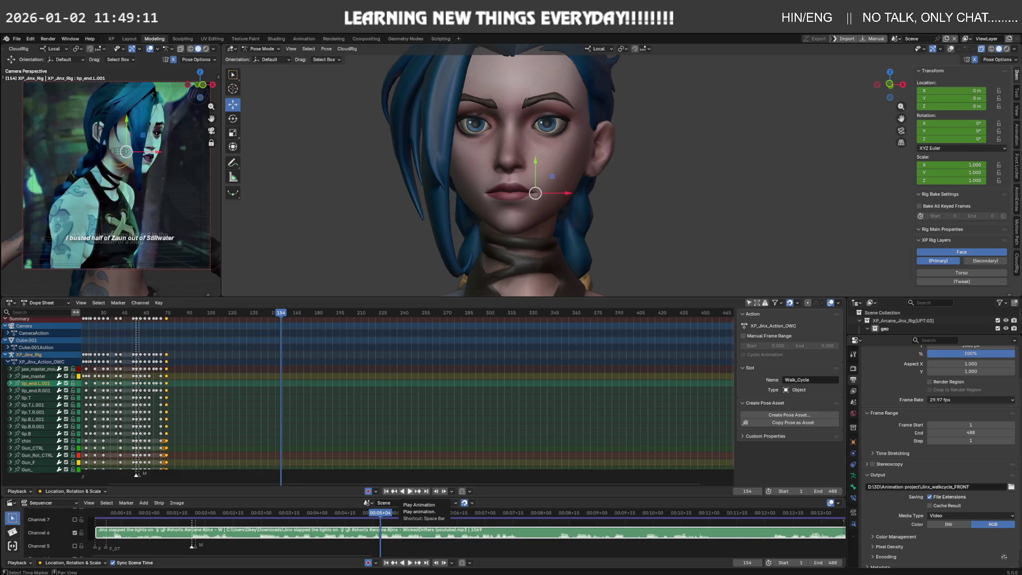
Replay the animation, zoom the Dope Sheet onto the final mouth keys, and scrub back to frame 70.
key(space)
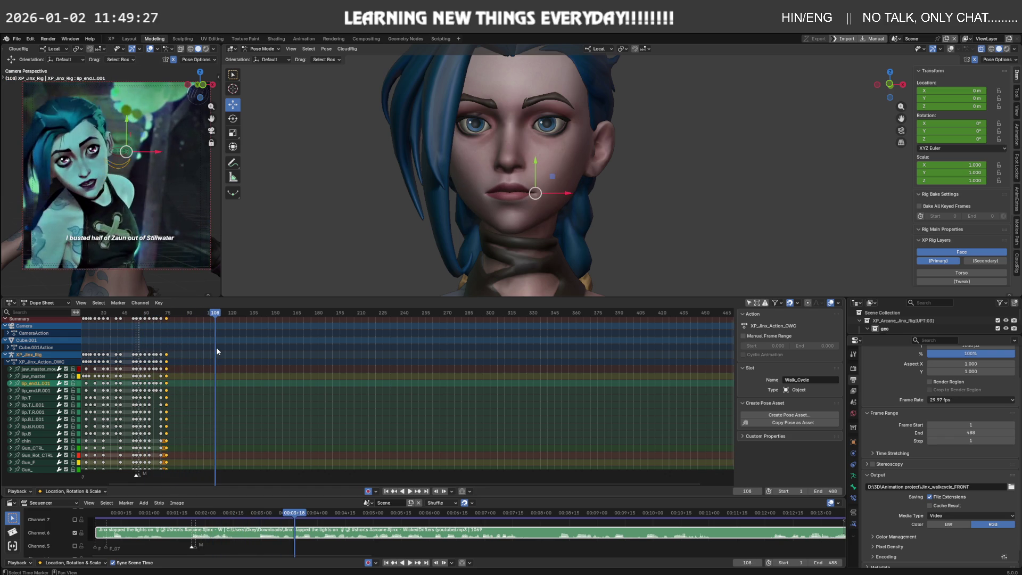
ctrl+middle_drag(212, 333, 359, 331)
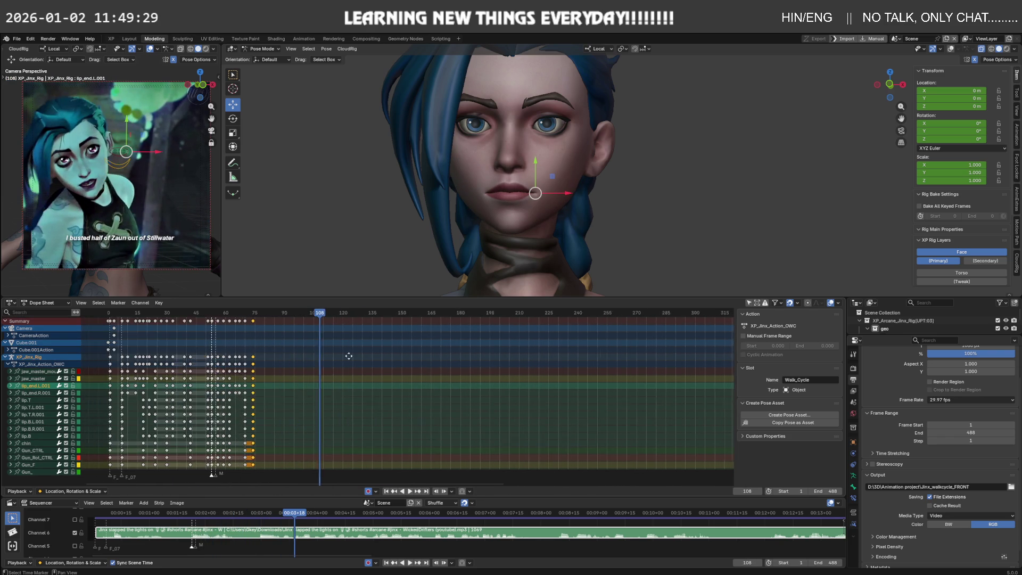
drag(324, 313, 360, 318)
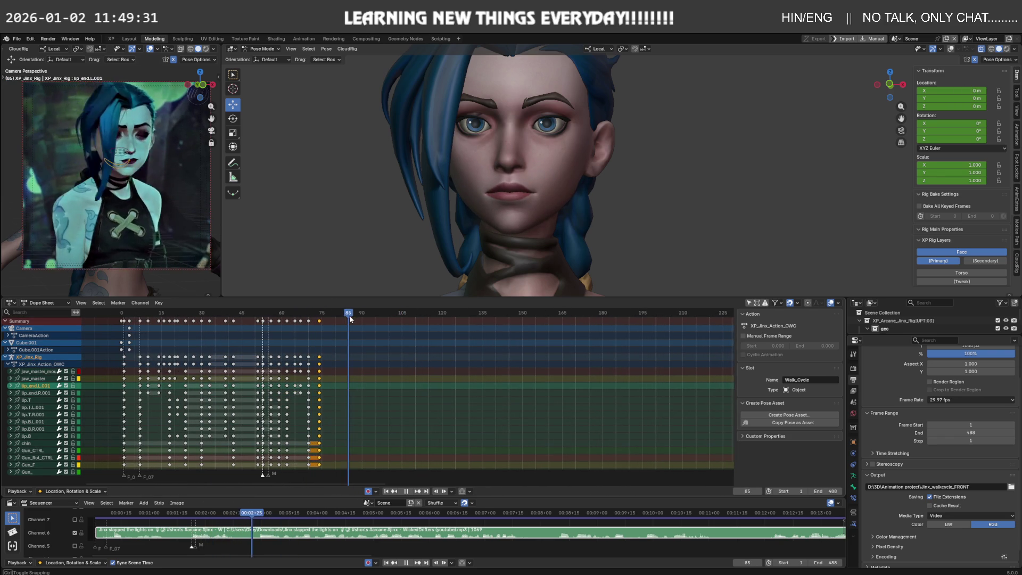
mouse_move(360, 319)
mouse_down()
mouse_move(309, 317)
mouse_move(348, 319)
mouse_up()
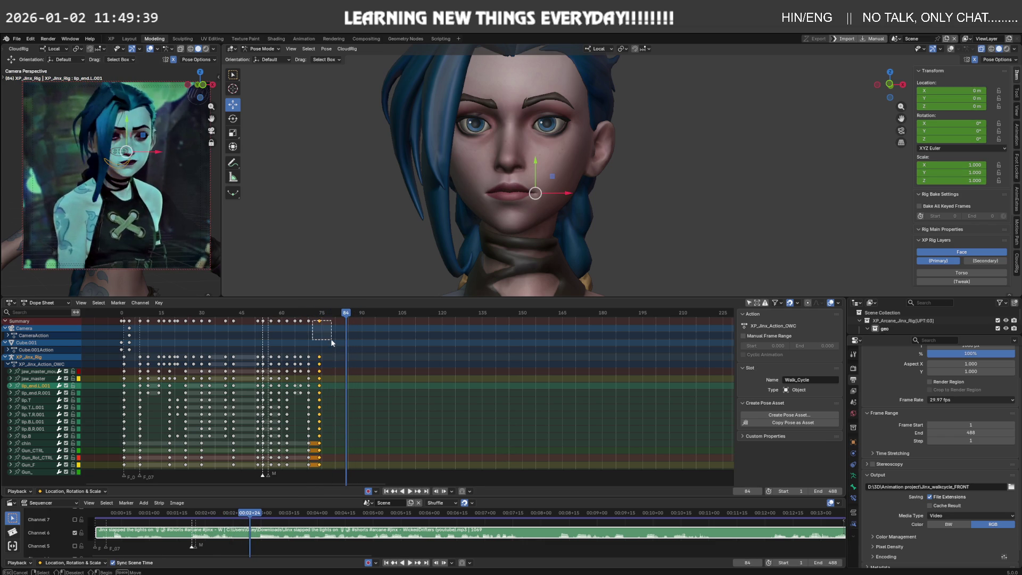
Duplicate the last mouth keyframes about 7 frames later, extending the lip-sync to roughly frame 84.
key(g)
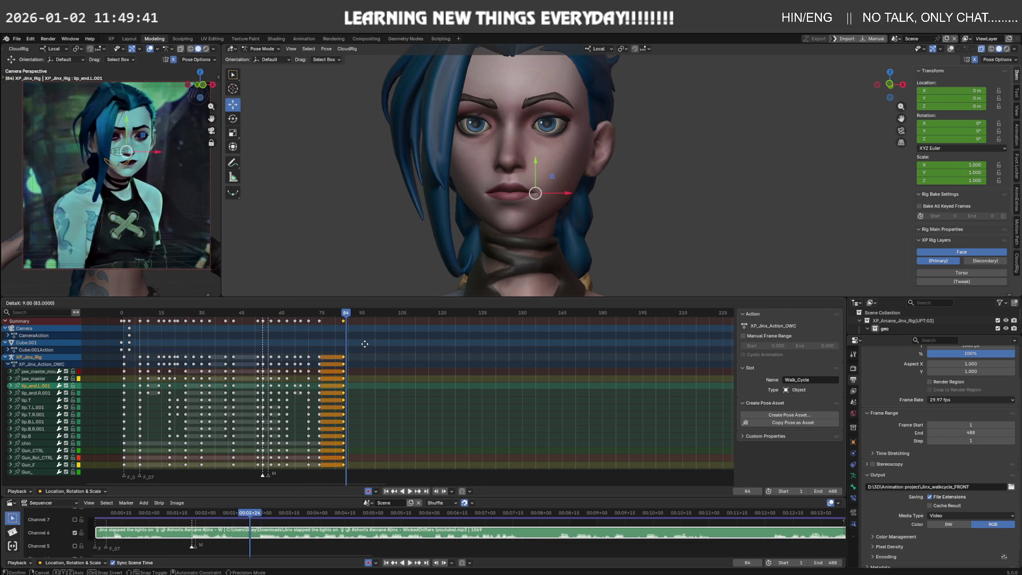
click(365, 344)
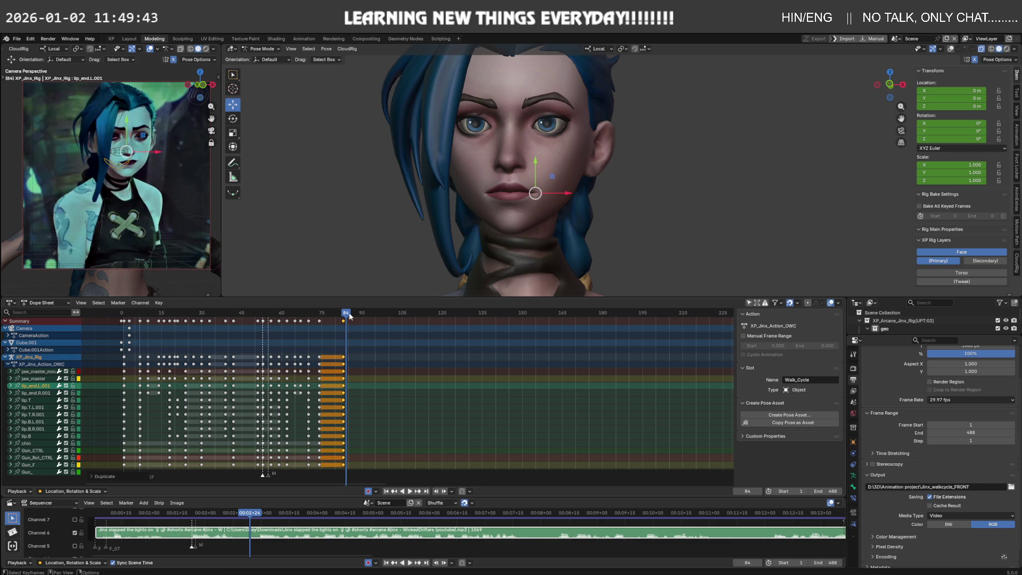
mouse_move(347, 316)
mouse_down()
mouse_move(368, 316)
mouse_move(118, 318)
mouse_up()
Play back the extended animation, then scrub to frame 53 to inspect the mouth.
key(space)
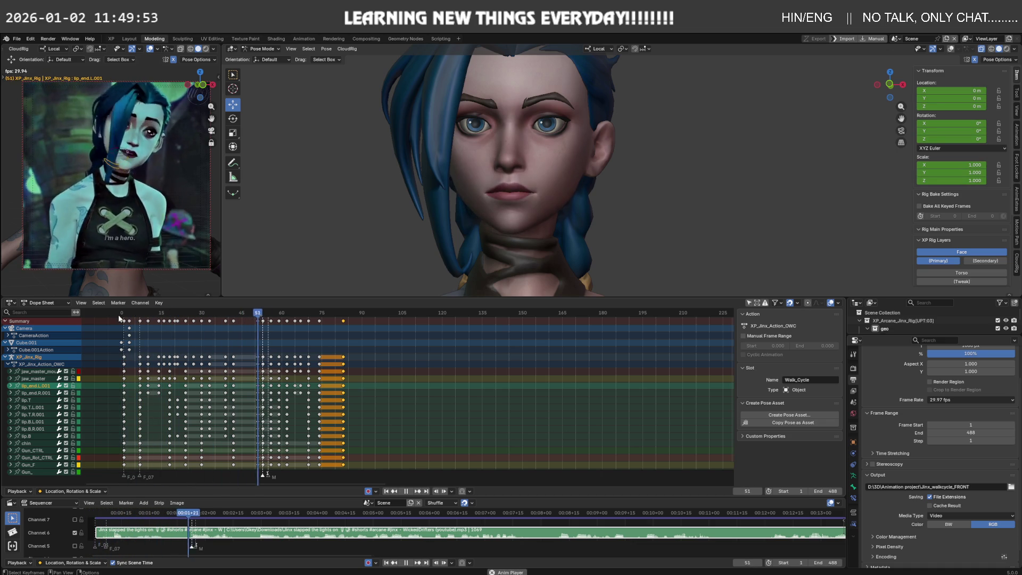
key(space)
drag(287, 315, 263, 316)
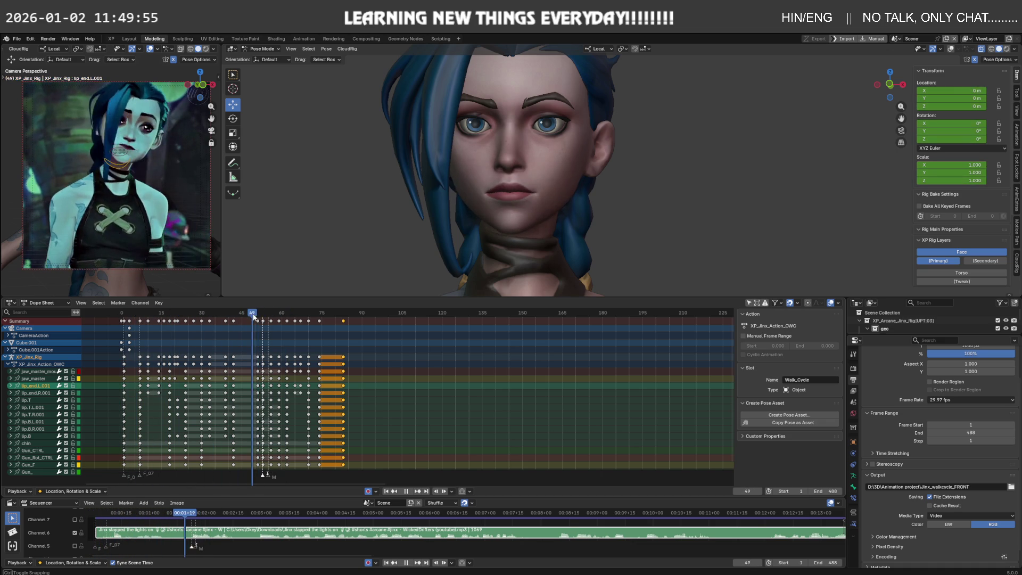
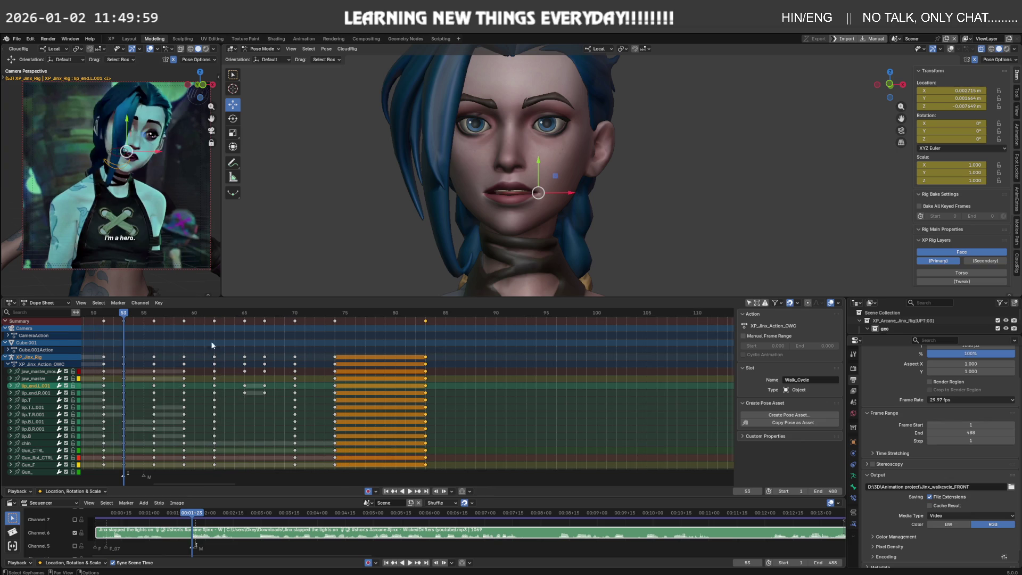
Duplicate the frame-53 mouth keys to frame 86.
drag(121, 318, 137, 370)
key(g)
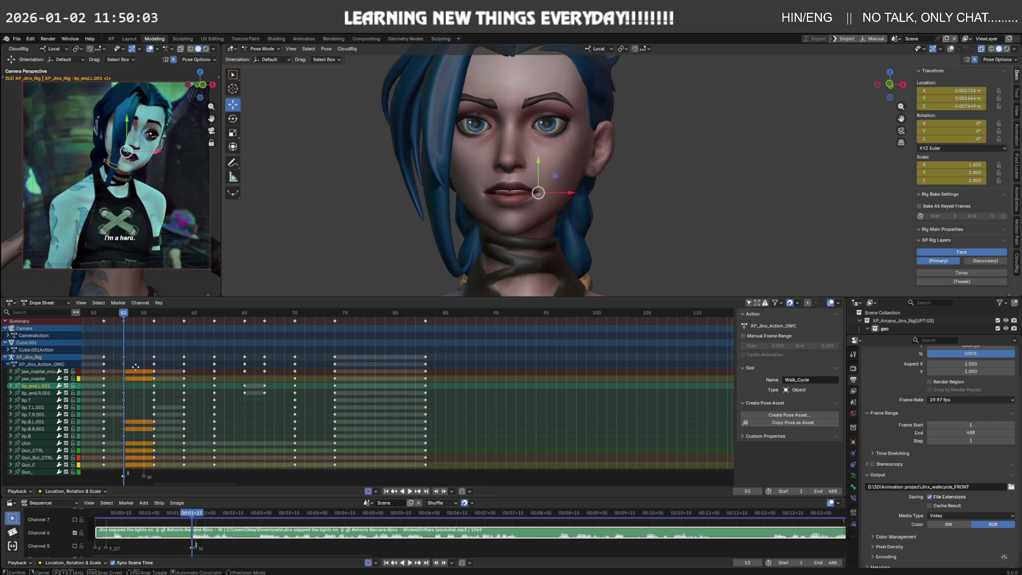
click(465, 366)
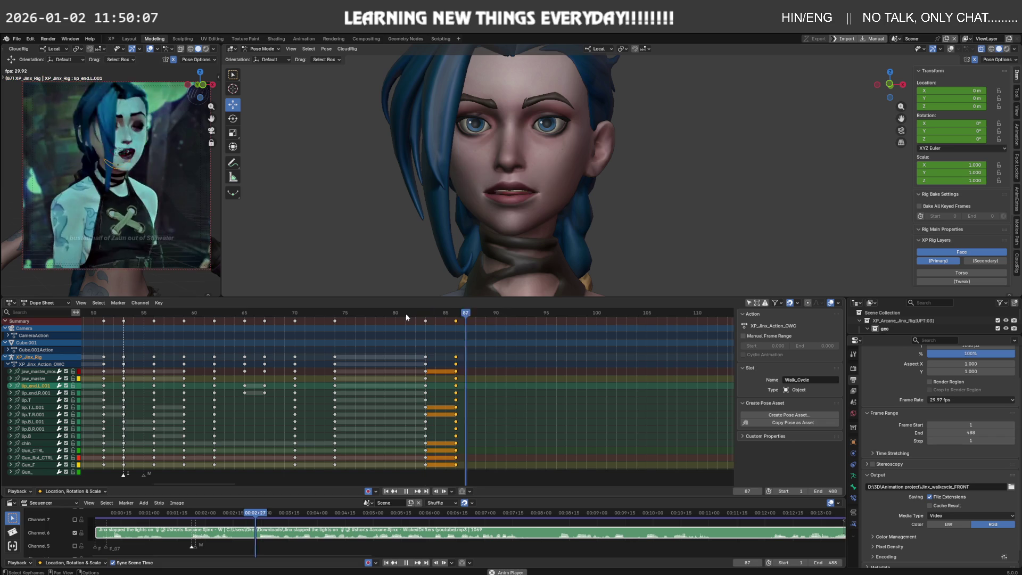
click(456, 313)
Open the jaw further at frame 86 by rotating jaw_master about 4.56°.
scroll(538, 191, up, 5)
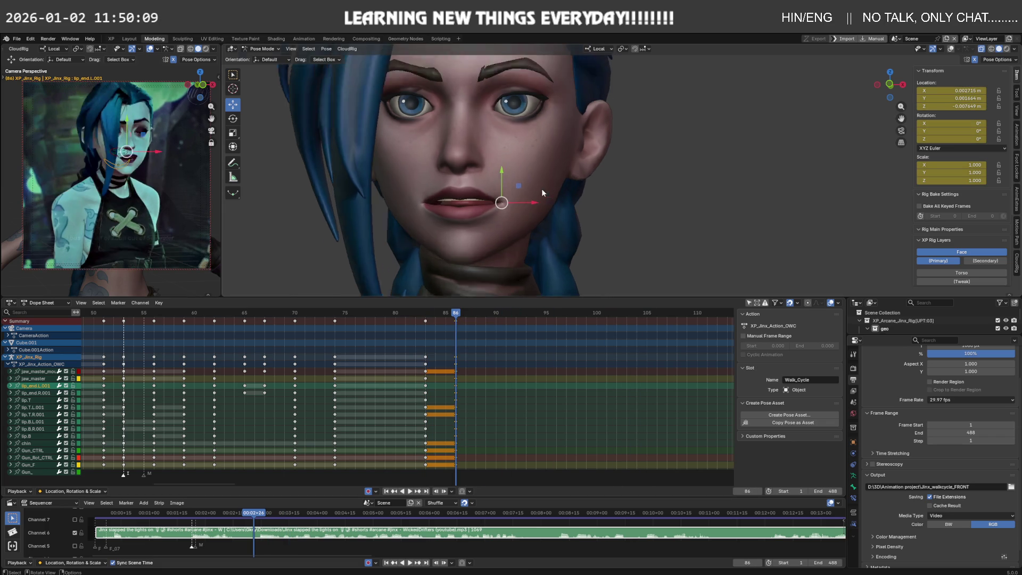
mouse_move(529, 193)
middle_down()
mouse_move(500, 192)
mouse_move(638, 226)
mouse_move(570, 204)
middle_up()
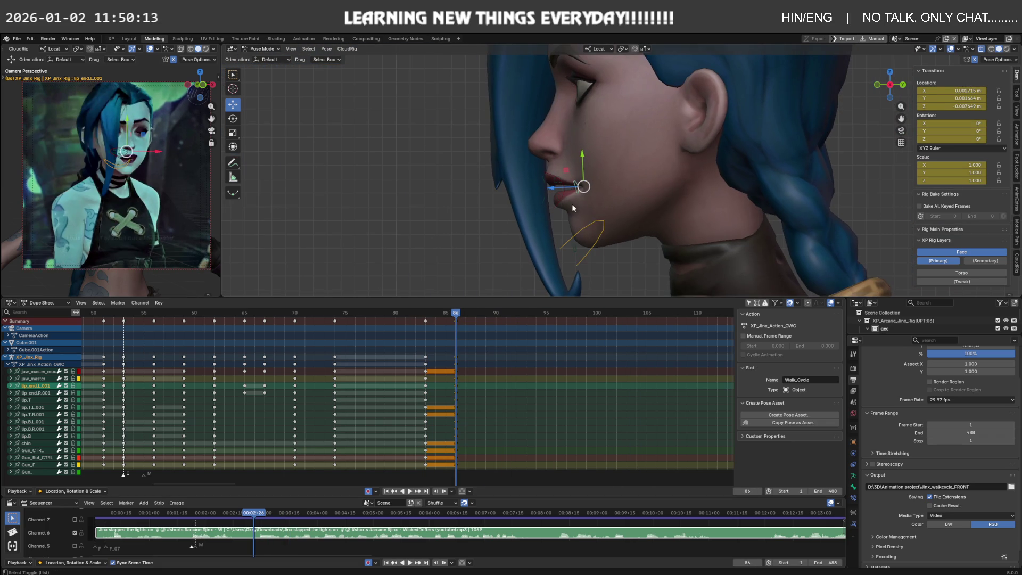
click(590, 220)
key(r)
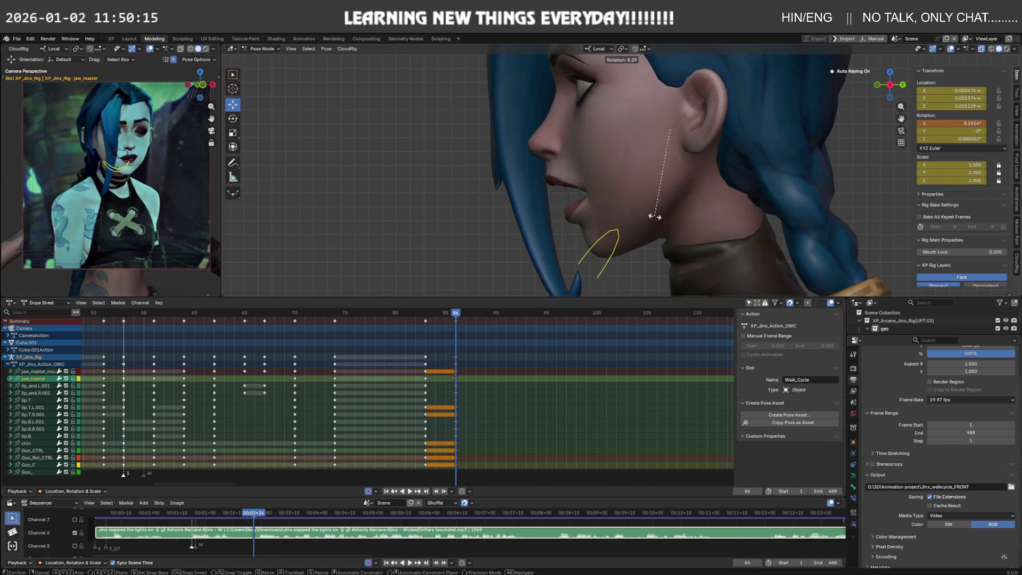
click(662, 217)
Move the lip_end.L.001 lip corner along its local X axis.
mouse_move(662, 217)
middle_down()
mouse_move(758, 210)
mouse_move(557, 196)
middle_up()
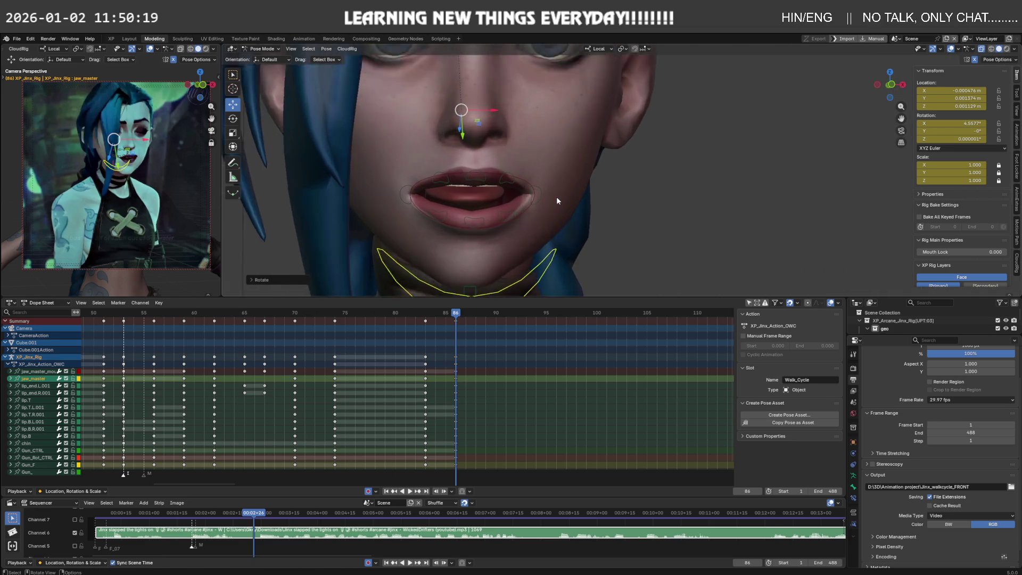
scroll(557, 196, up, 3)
click(514, 198)
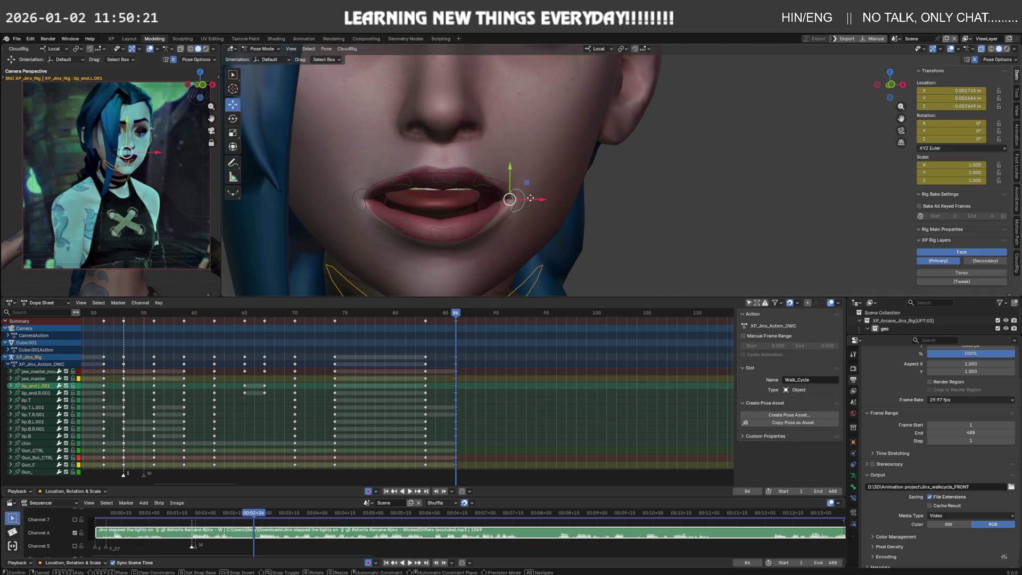
key(g)
key(x)
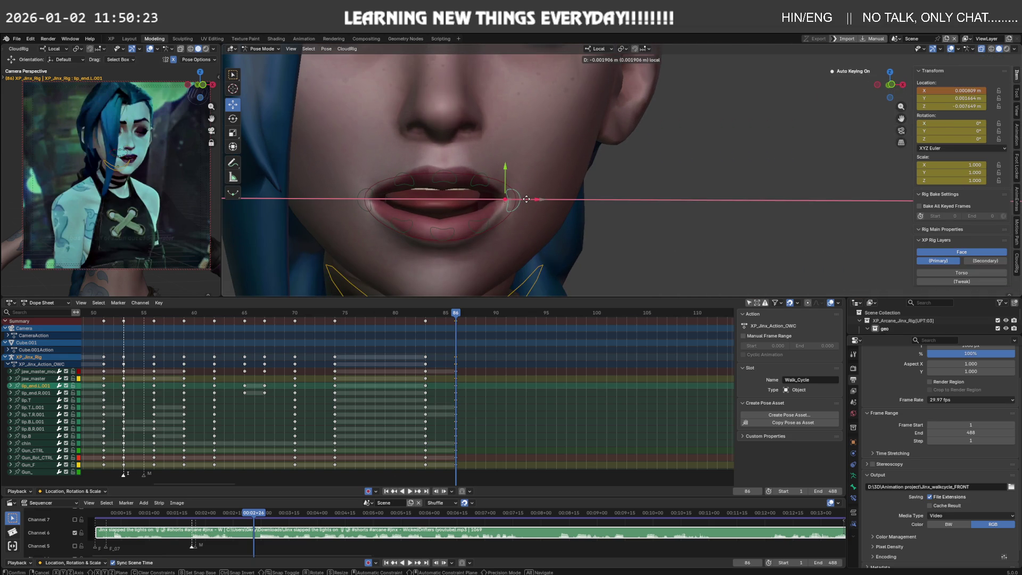
click(526, 199)
Move the lip.B lower lip along local Y and key the pose at frame 86.
click(437, 228)
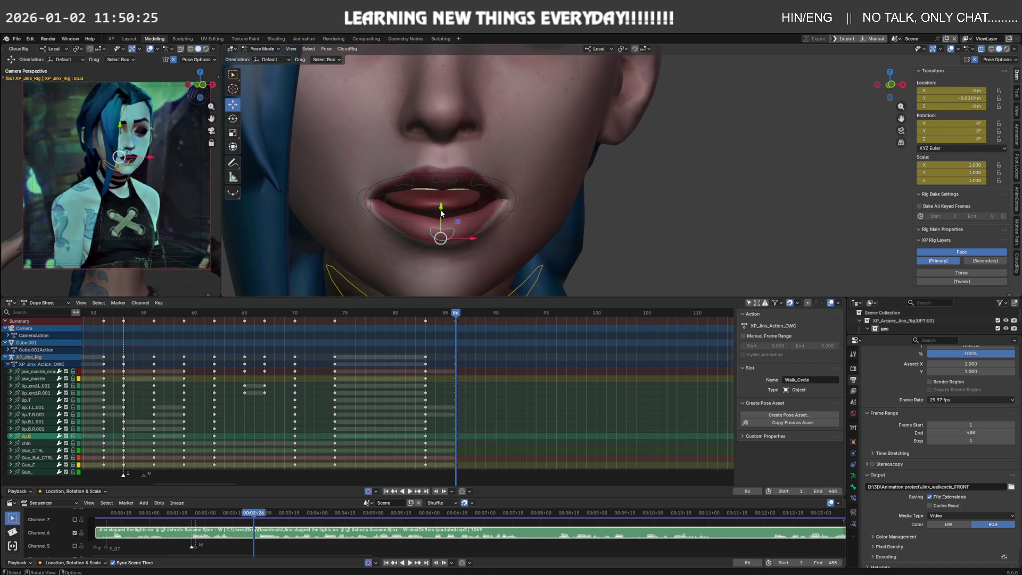
key(g)
key(y)
click(441, 218)
scroll(457, 209, down, 3)
middle_drag(457, 210, 486, 234)
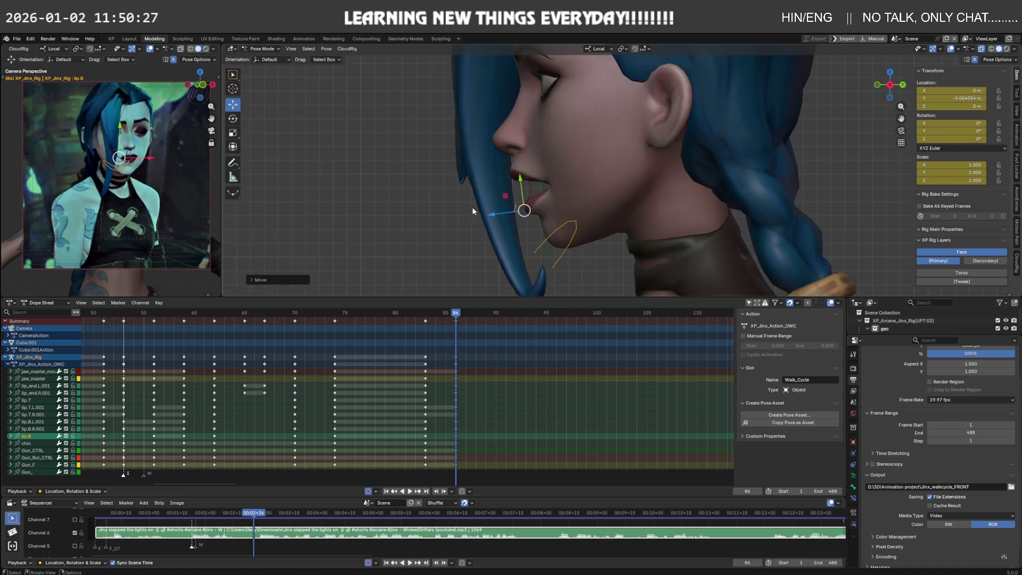
key(i)
Play back frames 84–90 to check the new mouth pose.
mouse_move(458, 314)
mouse_down()
mouse_move(500, 314)
mouse_move(470, 314)
mouse_up()
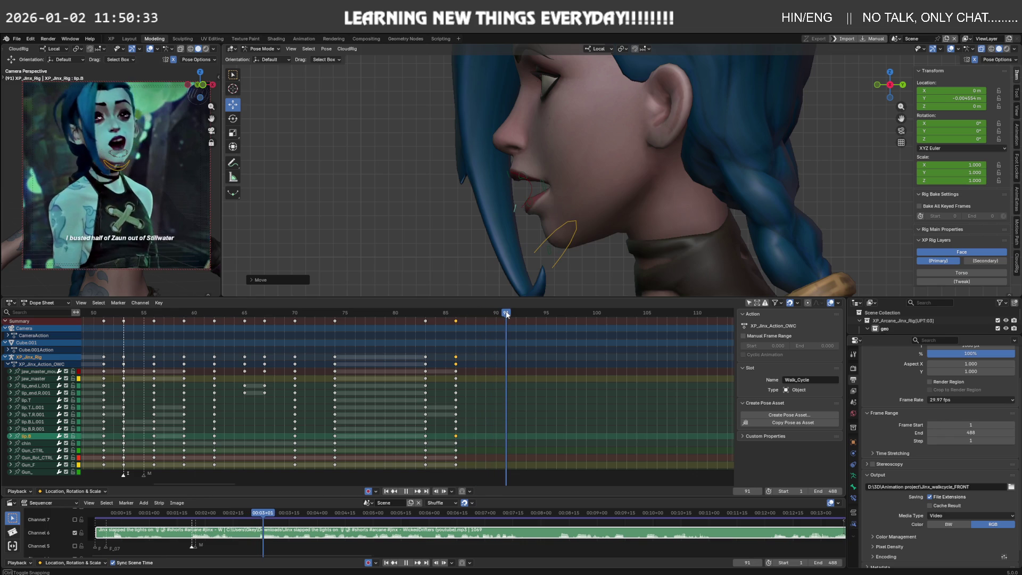
key(space)
click(445, 320)
drag(426, 315, 455, 316)
key(space)
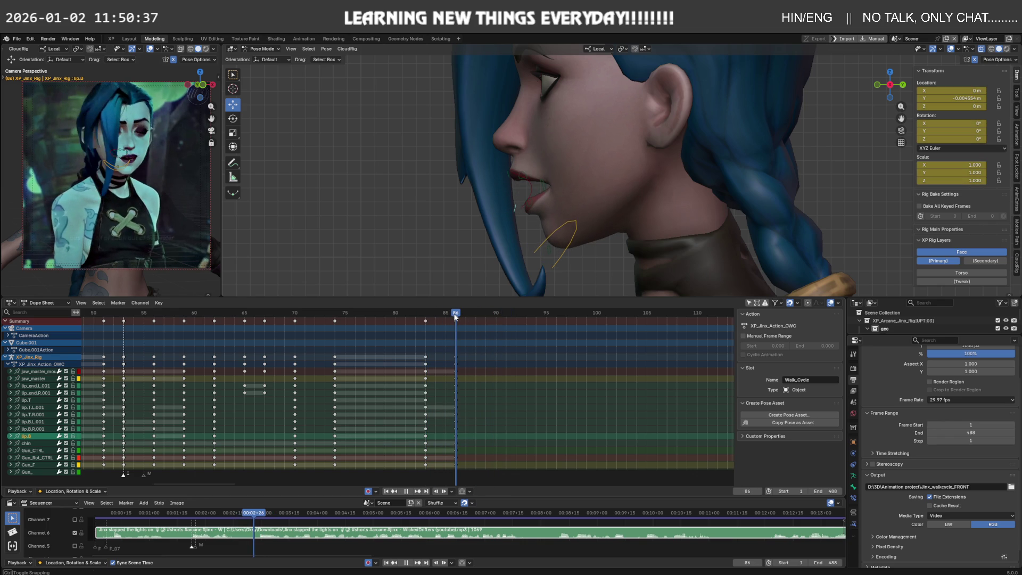
key(Escape)
Move the frame-83 keys to frame 85 and the frame-86 keys to frame 91.
drag(419, 320, 430, 344)
key(g)
click(448, 347)
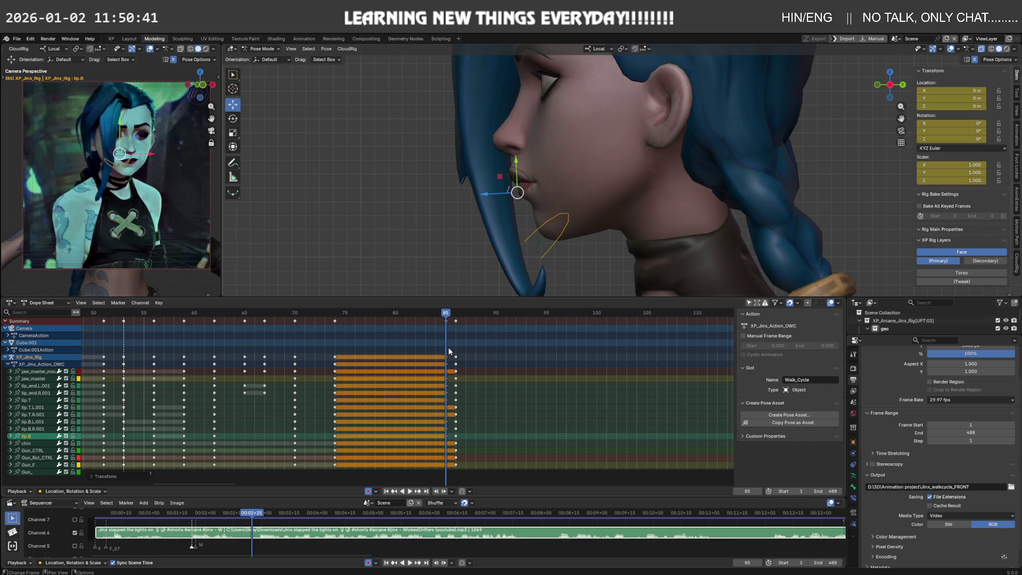
drag(446, 318, 506, 316)
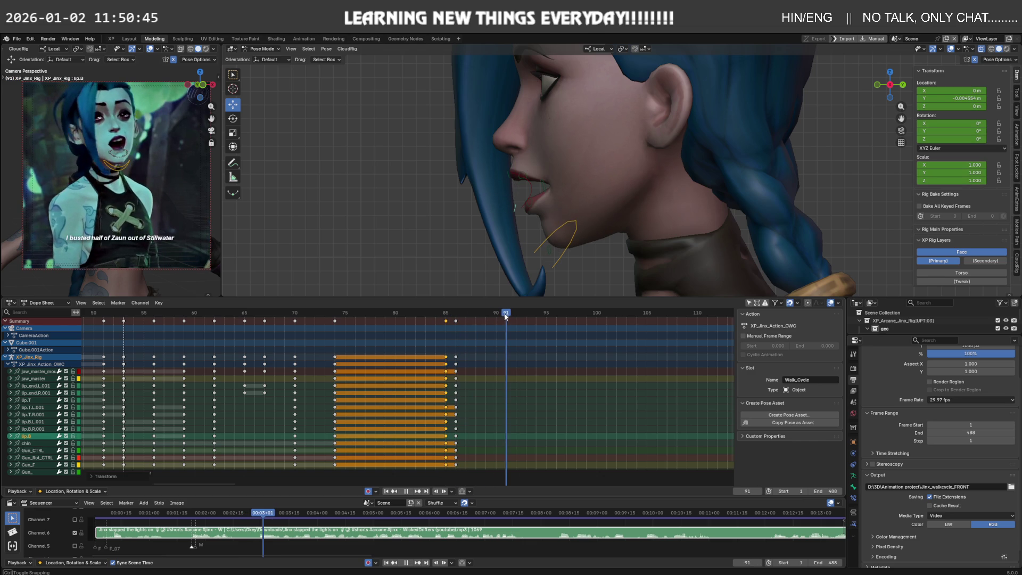
drag(455, 321, 465, 340)
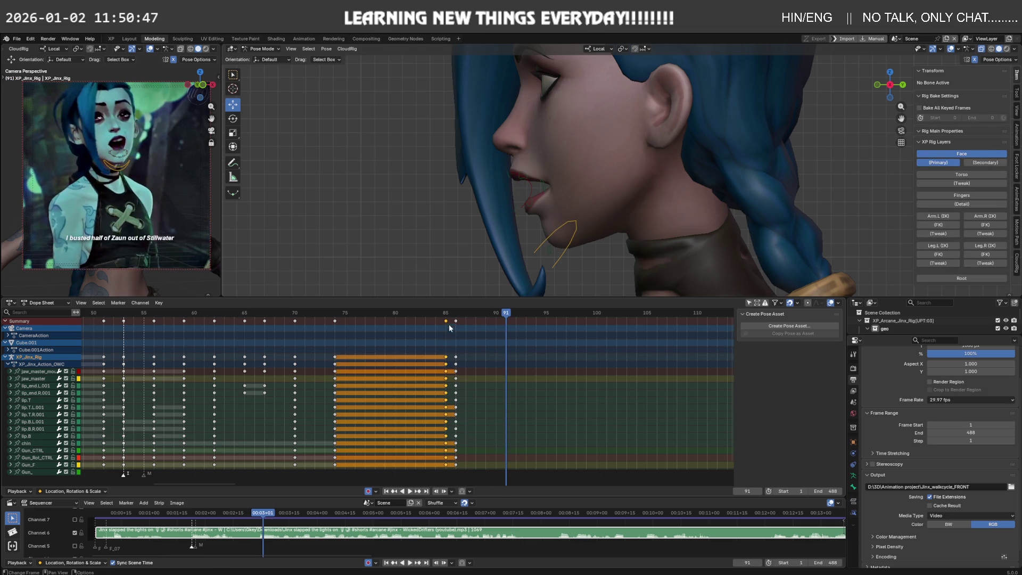
mouse_move(465, 340)
mouse_down()
mouse_move(514, 347)
mouse_move(576, 320)
mouse_up()
Play back and scrub frames 85–102 against the reference to check the timing.
key(space)
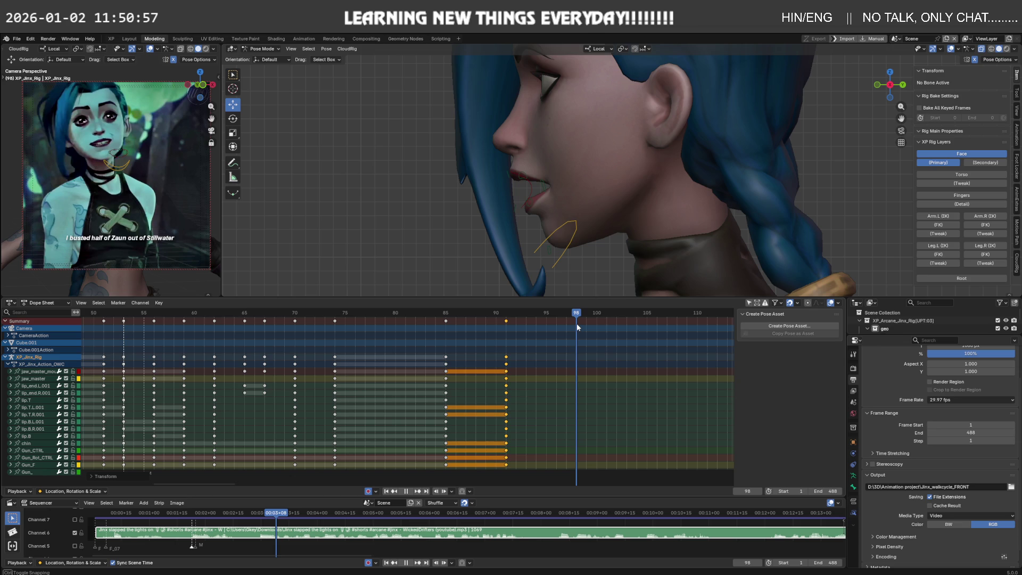
click(447, 317)
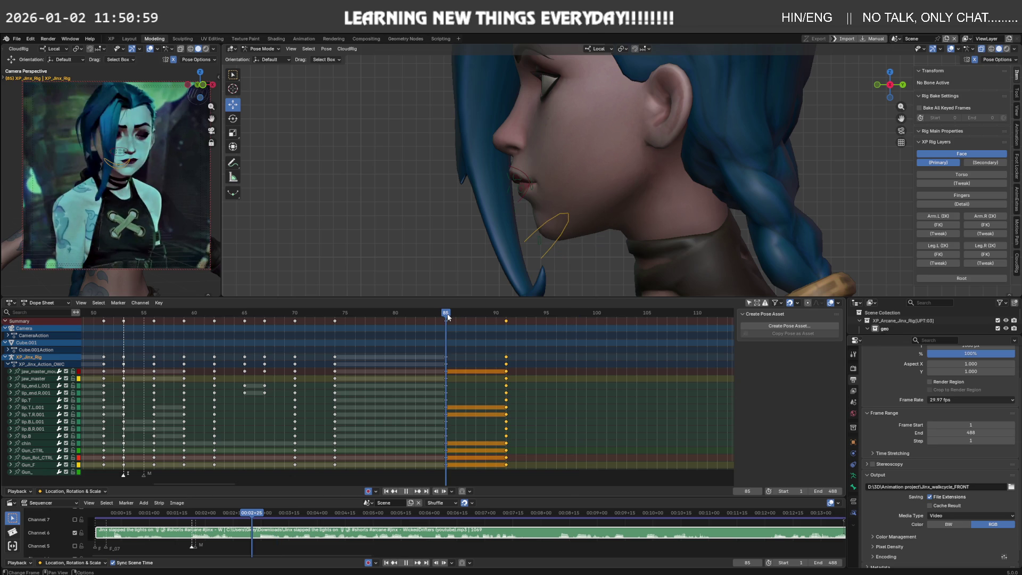
mouse_move(448, 316)
mouse_down()
mouse_move(604, 324)
mouse_move(420, 319)
mouse_up()
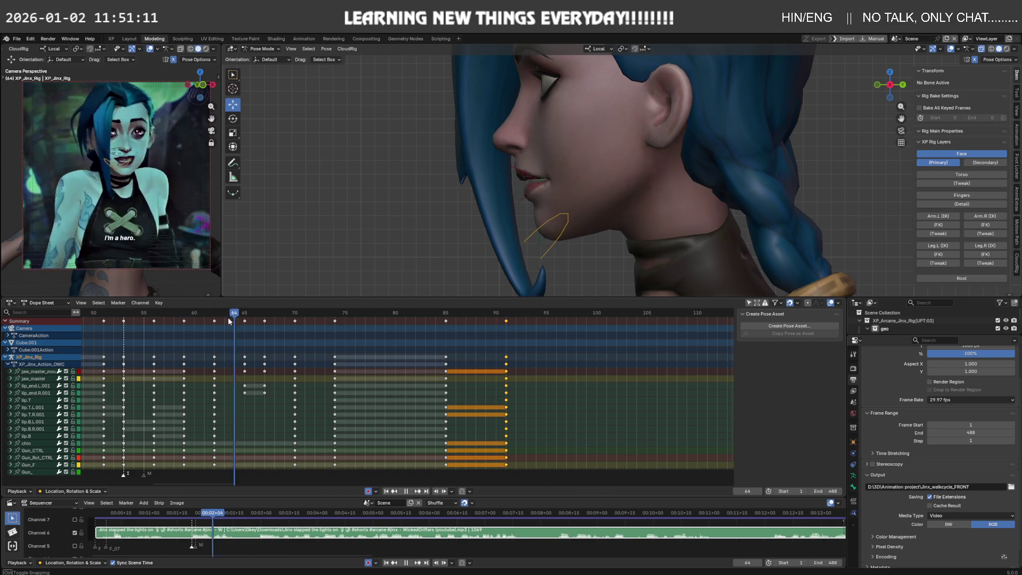
key(space)
scroll(489, 346, down, 3)
scroll(489, 346, down, 2)
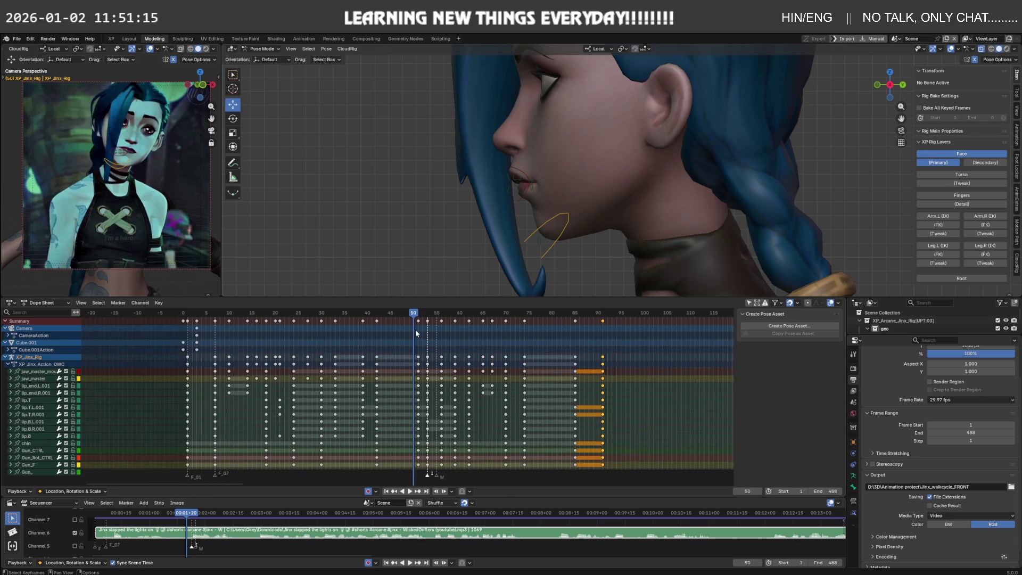
mouse_move(381, 314)
mouse_down()
mouse_move(197, 314)
mouse_move(426, 319)
mouse_move(439, 346)
mouse_up()
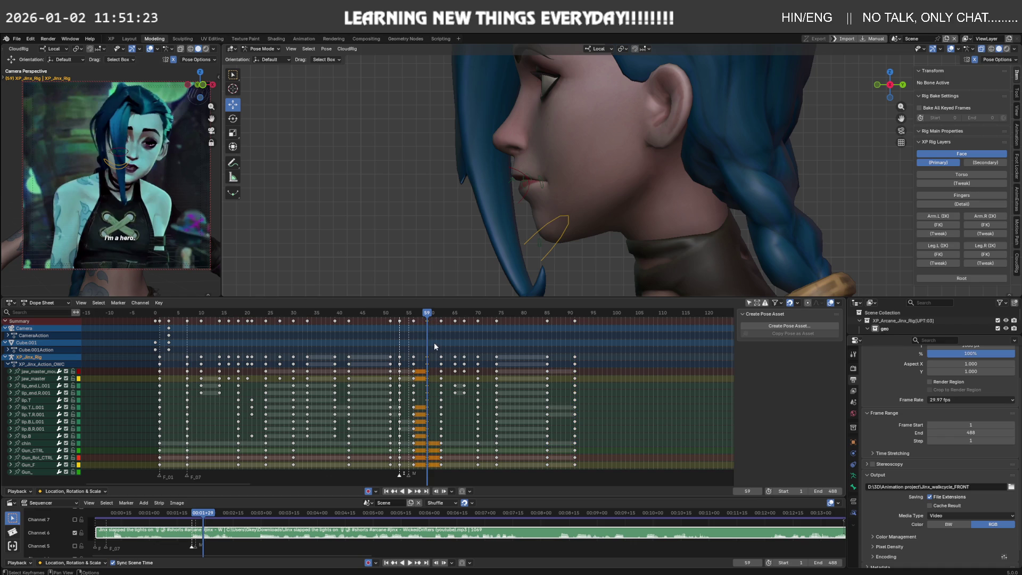
Shift the closing end keys six frames later, to around frame 101.
key(g)
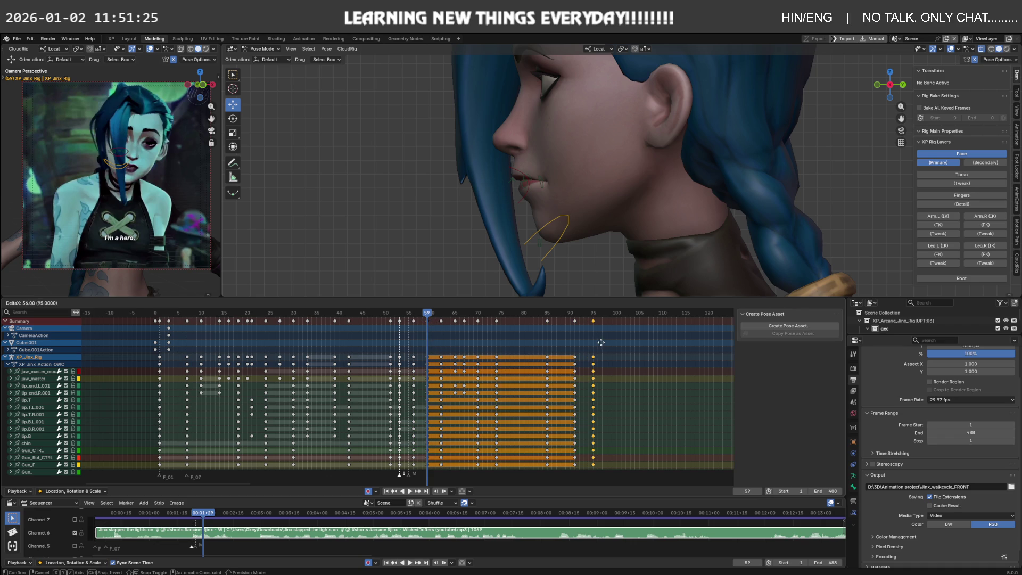
key(Escape)
middle_drag(601, 346, 498, 353)
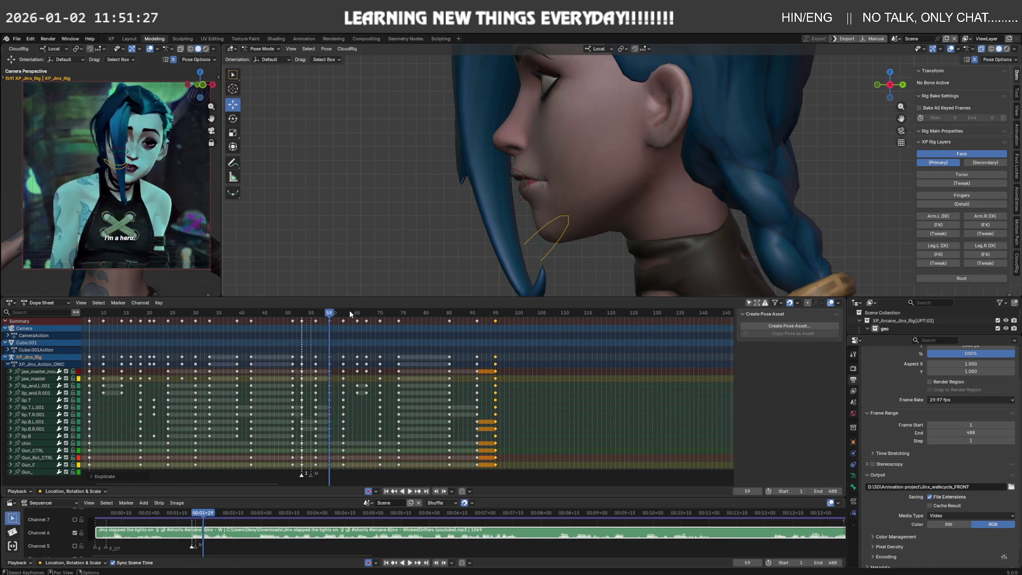
drag(331, 315, 504, 324)
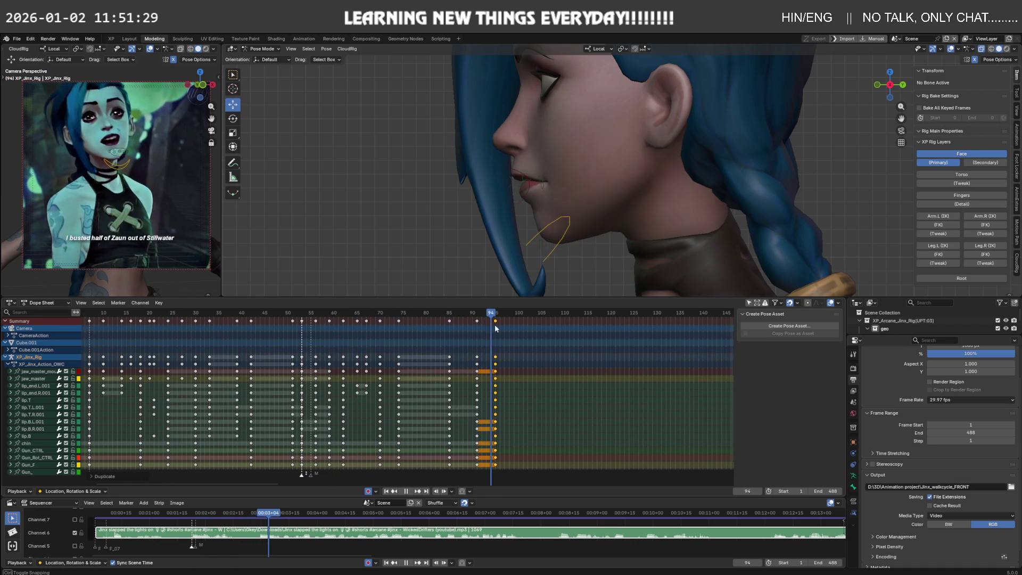
drag(503, 324, 523, 324)
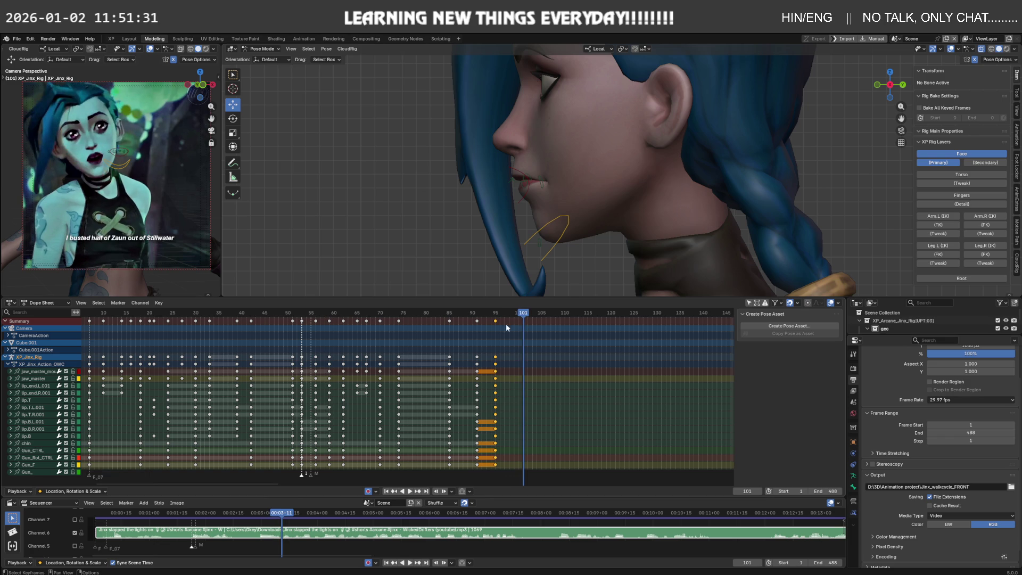
key(g)
click(532, 343)
Play back the new timing, then return the playhead to frame 33.
key(space)
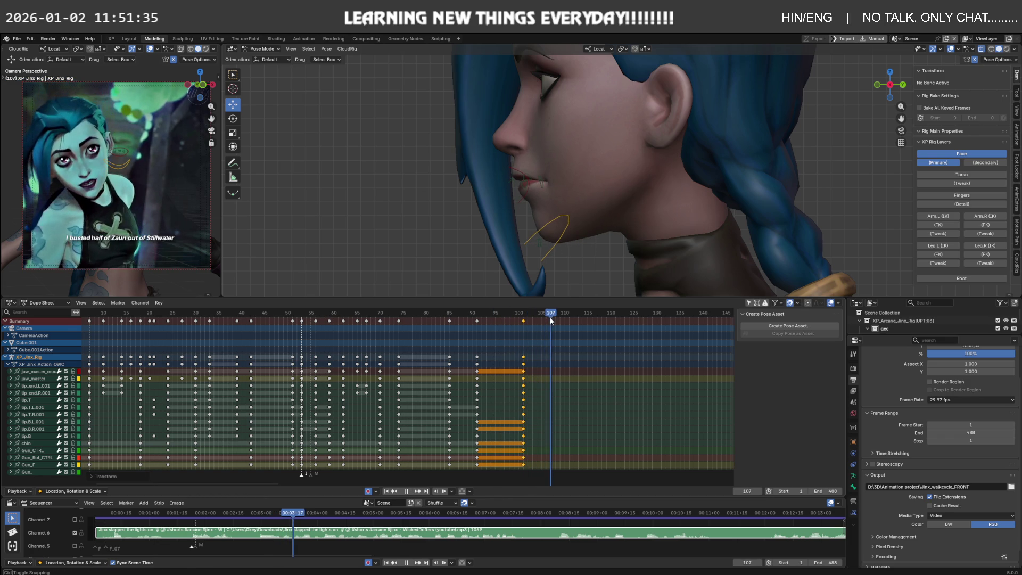
key(space)
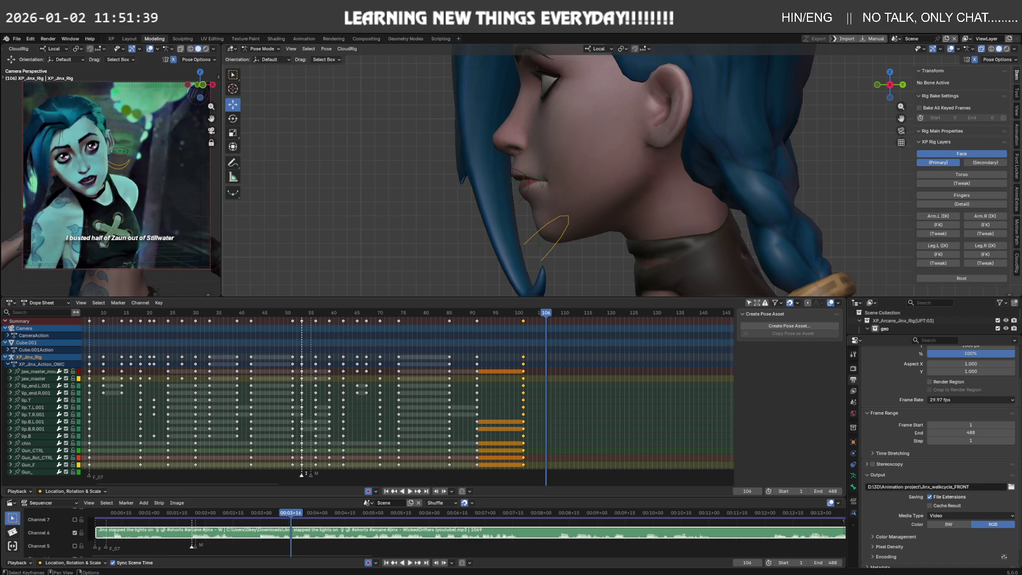
drag(546, 314, 209, 316)
click(540, 258)
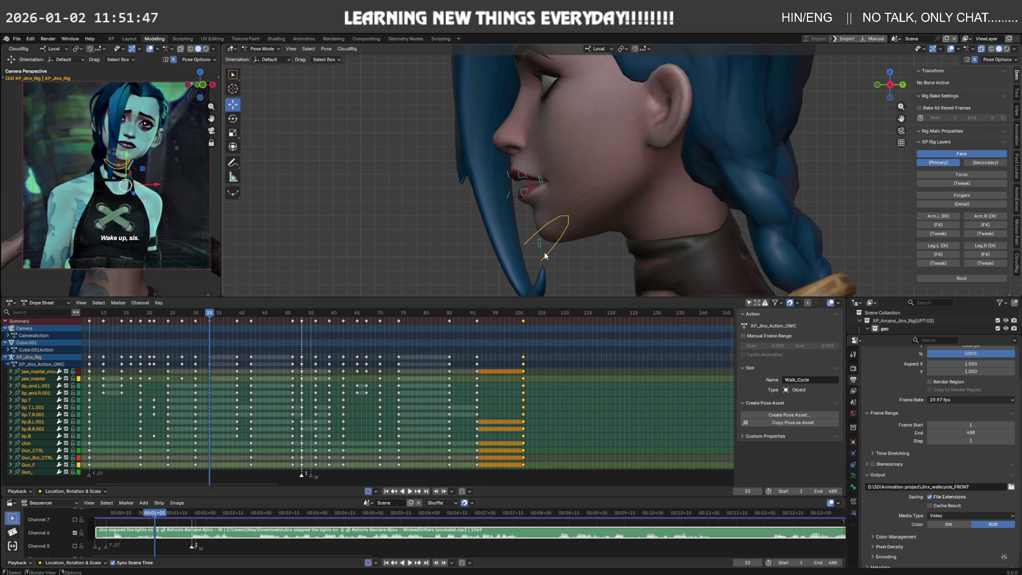
Key the face pose at frame 33 and copy it to around frame 110.
key(i)
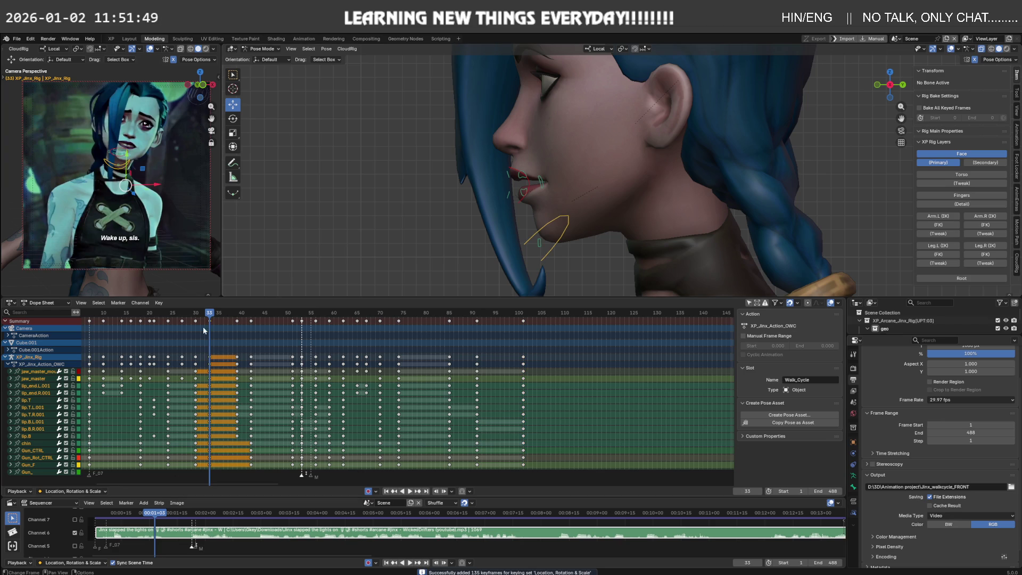
key(g)
click(554, 365)
drag(519, 317, 567, 317)
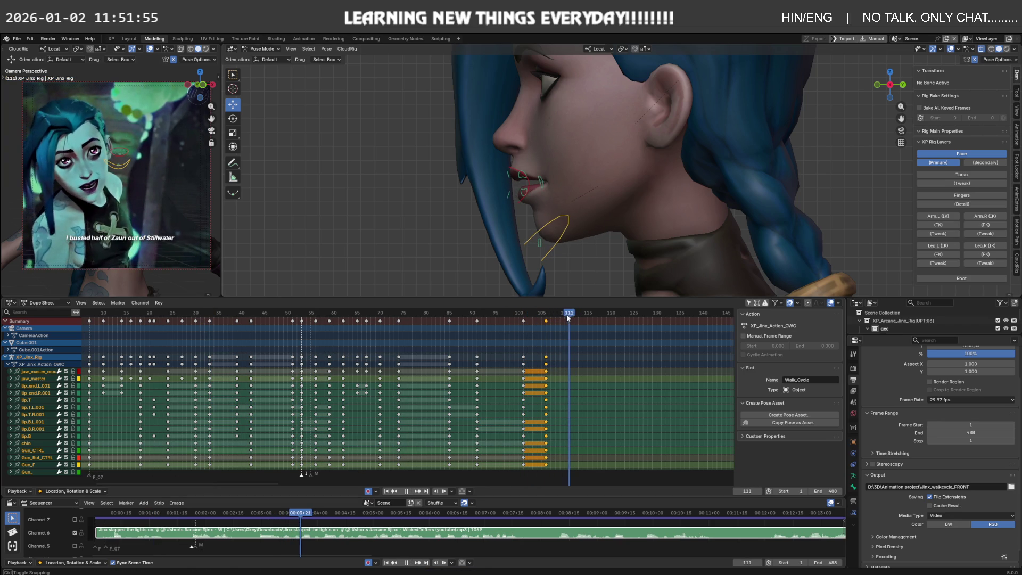
drag(566, 318, 569, 318)
drag(569, 318, 564, 318)
At frame 110, move lip_end.L.001 along local Y and rotate jaw_master.
middle_drag(540, 200, 546, 200)
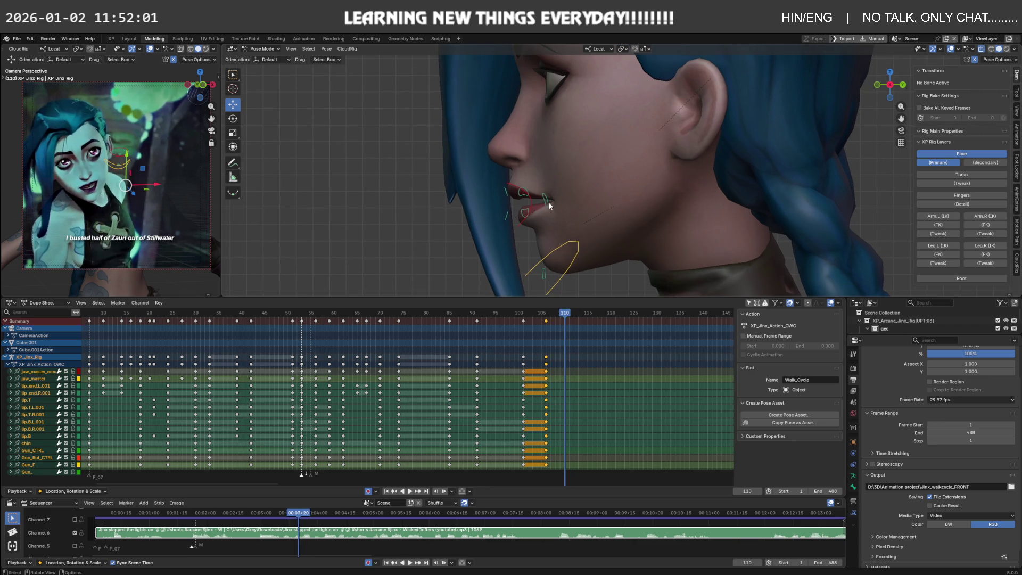
click(546, 200)
mouse_move(537, 203)
mouse_down()
mouse_move(562, 177)
mouse_move(529, 201)
mouse_up()
key(y)
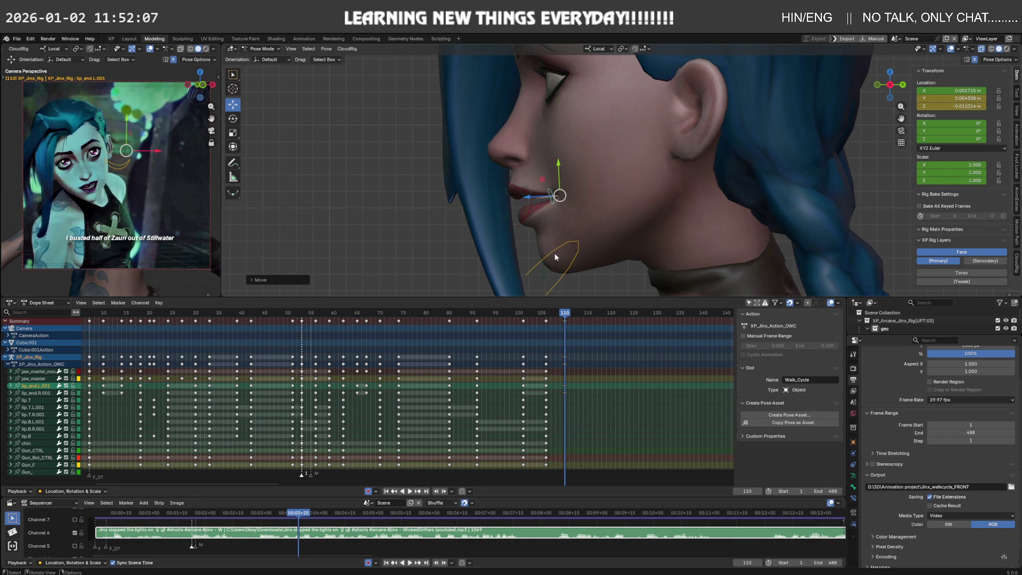
click(572, 253)
key(r)
click(582, 251)
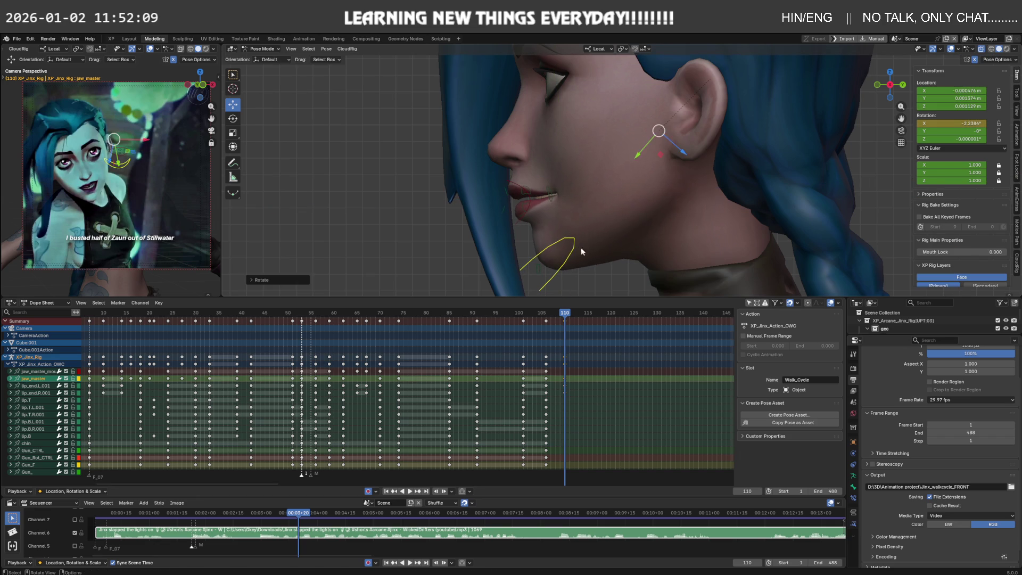
Refine the lip_end.L.001 lip corner along its local Z and Y axes.
middle_drag(581, 251, 582, 208)
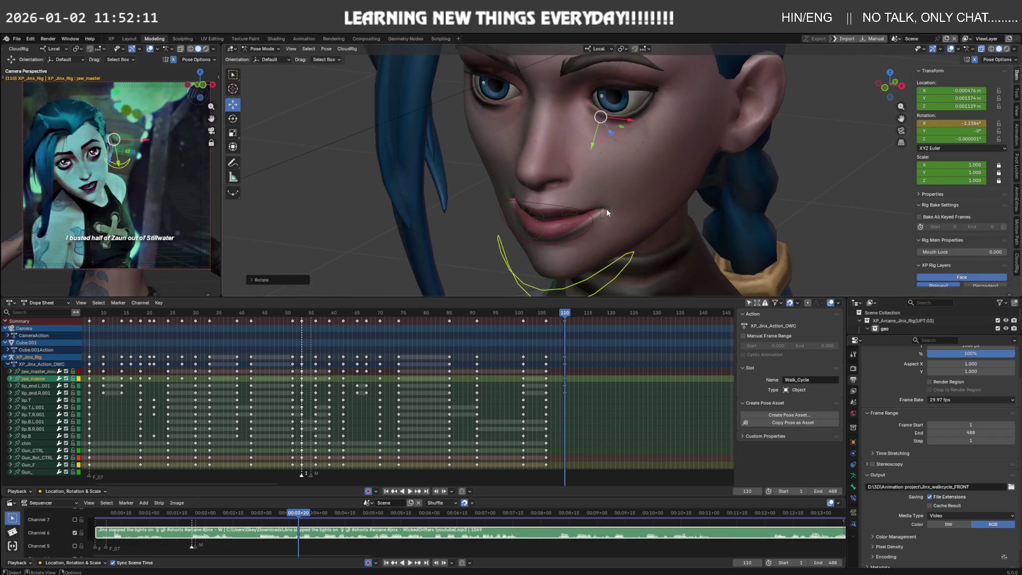
click(605, 209)
drag(607, 213, 584, 217)
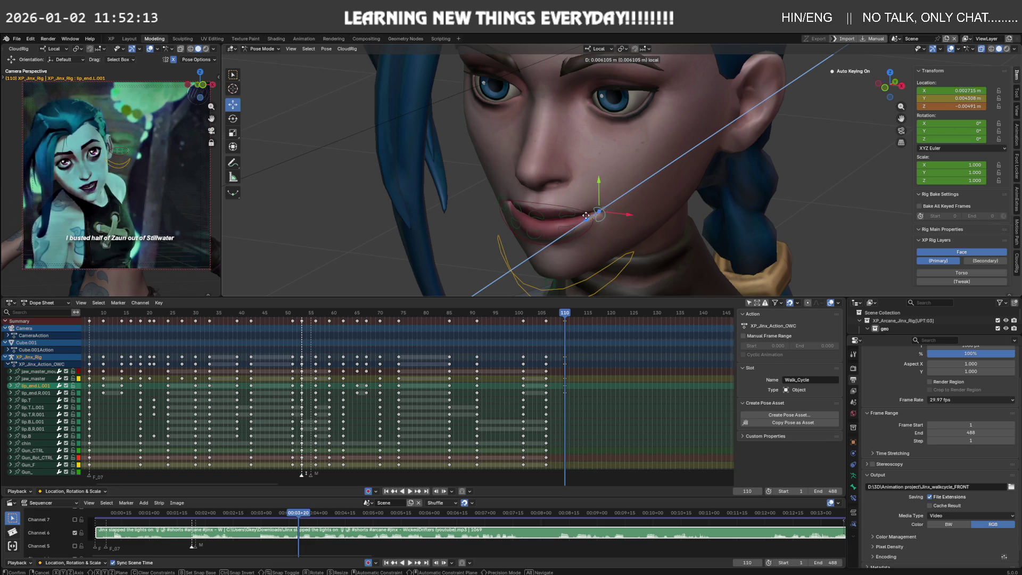
click(585, 215)
middle_drag(585, 215, 558, 199)
drag(596, 190, 596, 183)
click(598, 190)
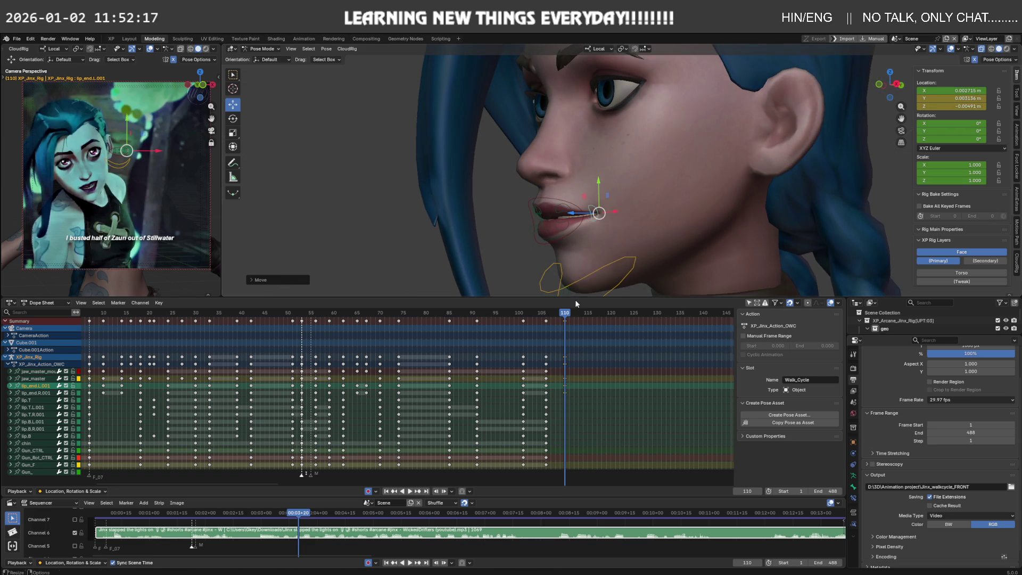
Copy the frame-110 mouth keys to frame 115, then delete the spare frame-115 keys.
mouse_move(563, 314)
mouse_down()
mouse_move(598, 315)
mouse_move(587, 316)
mouse_up()
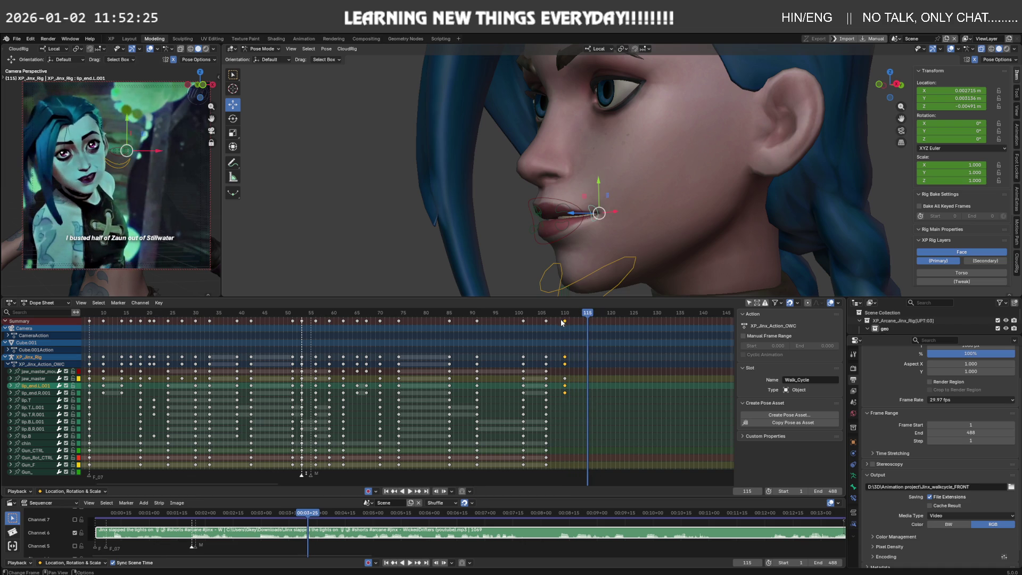
key(shift+d)
click(597, 376)
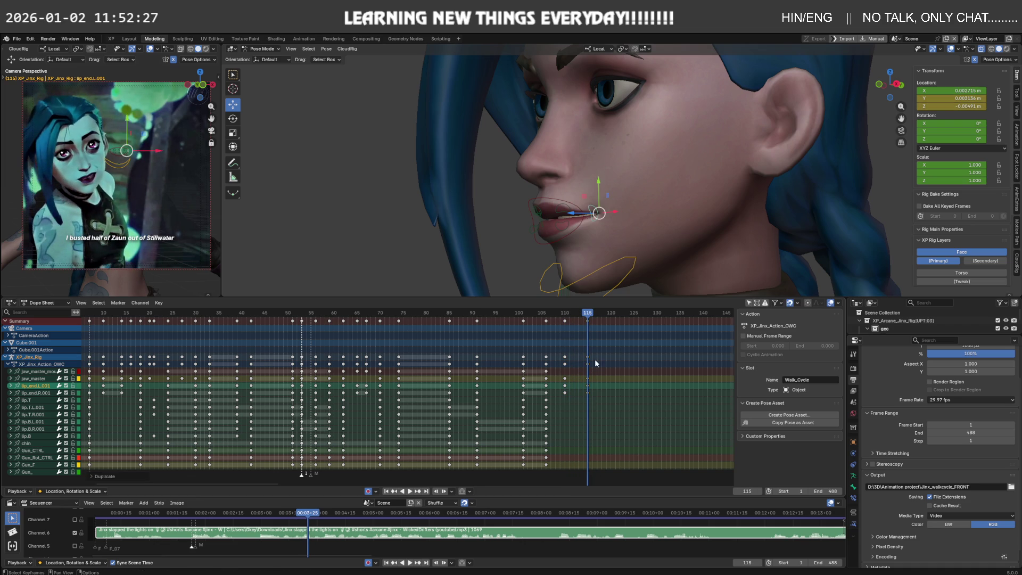
mouse_move(594, 318)
mouse_down()
mouse_move(575, 321)
mouse_move(596, 387)
mouse_up()
key(g)
click(595, 386)
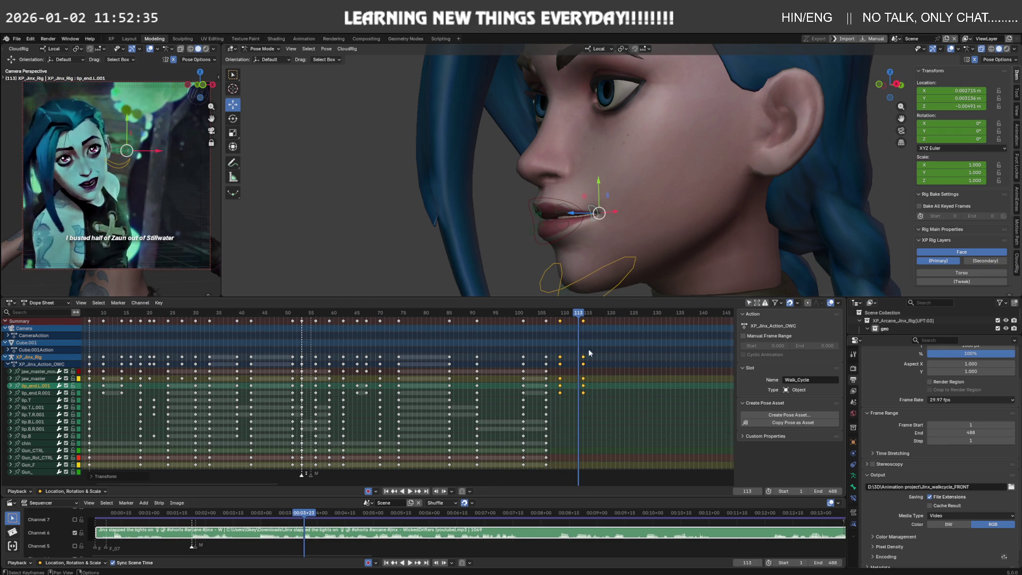
key(x)
click(585, 383)
key(space)
drag(579, 314, 447, 319)
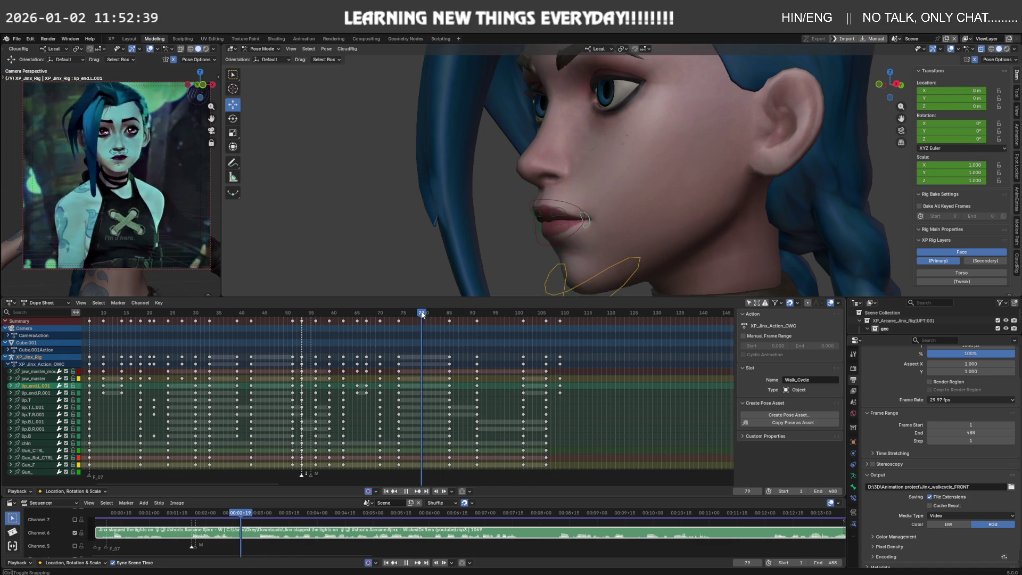
Move the frame-85 key column to frame 90 and place a copy at frame 113.
key(space)
drag(449, 321, 474, 372)
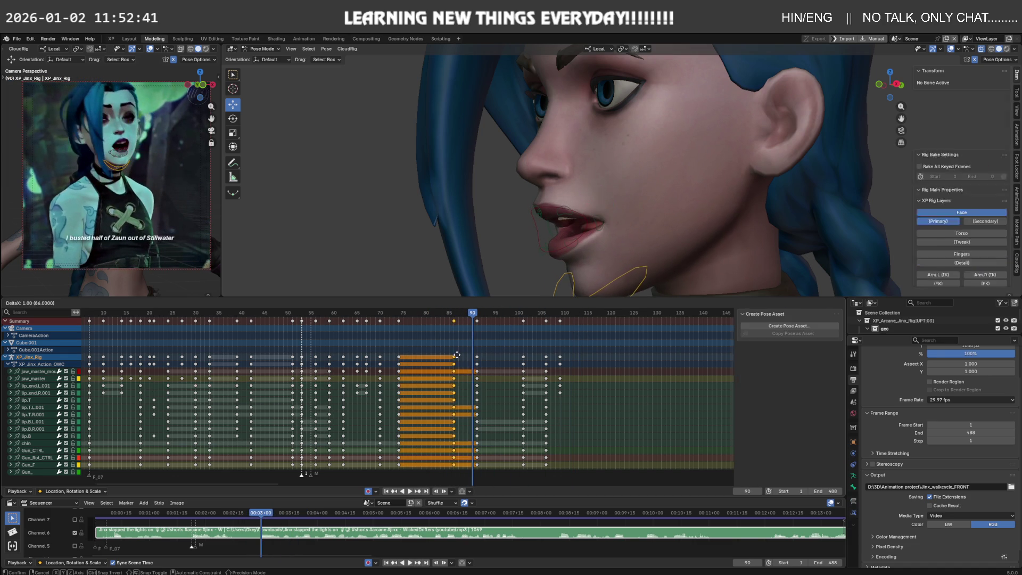
click(475, 373)
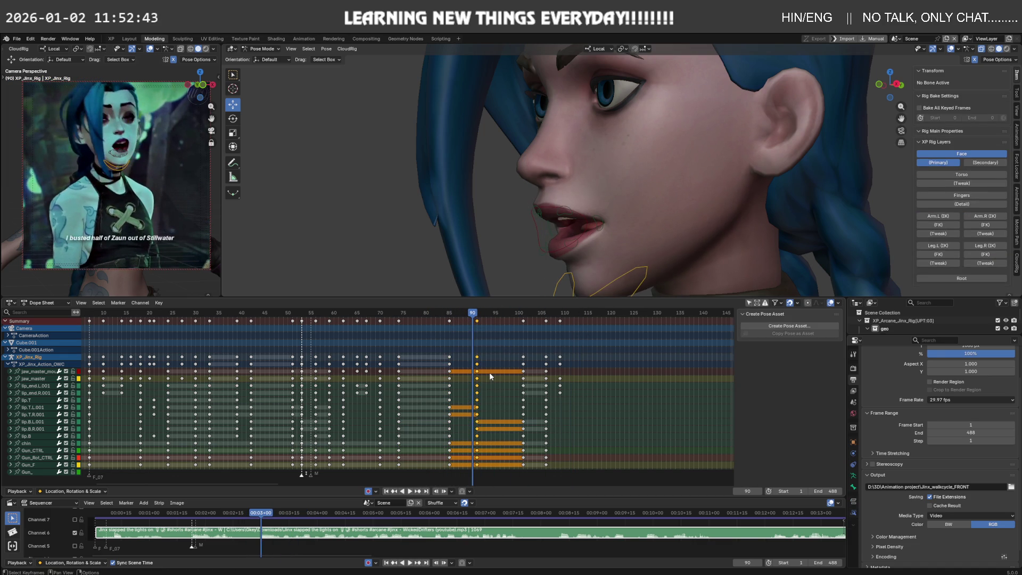
key(g)
click(580, 373)
drag(474, 316, 574, 319)
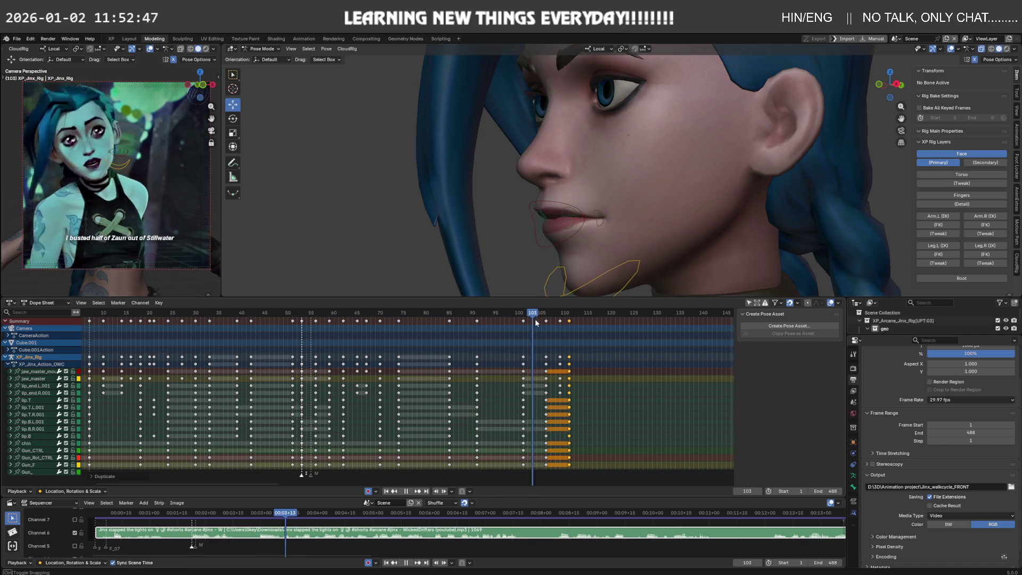
key(g)
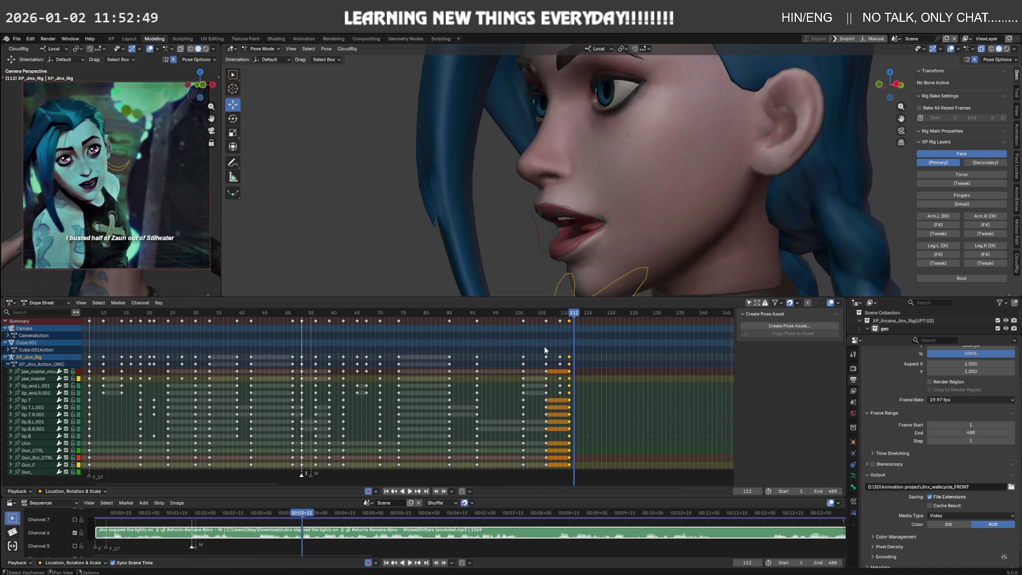
click(551, 347)
Review the mouth against the reference and select jaw_master in side view.
drag(574, 315, 578, 314)
key(ctrl+KP_1)
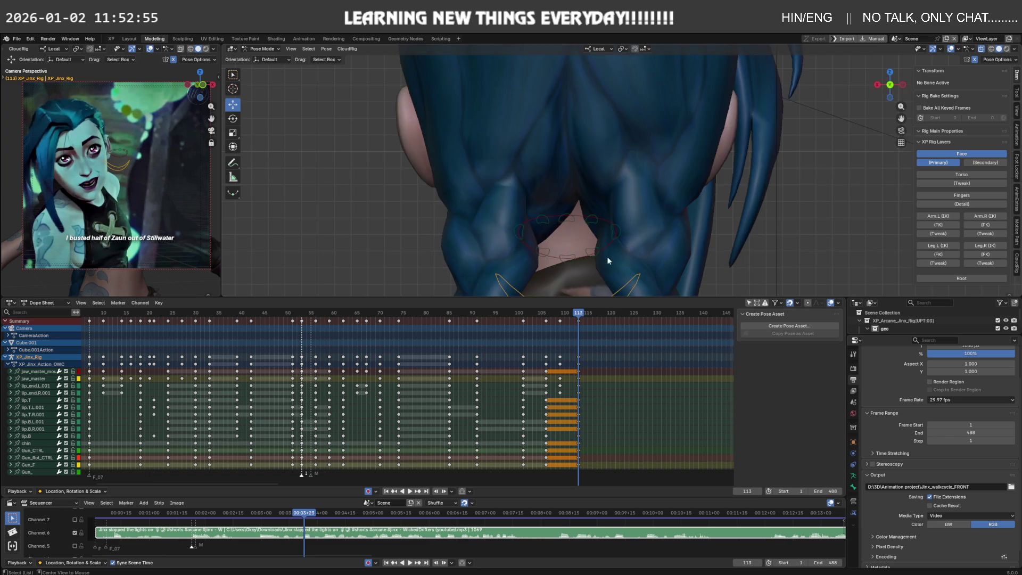
key(KP_3)
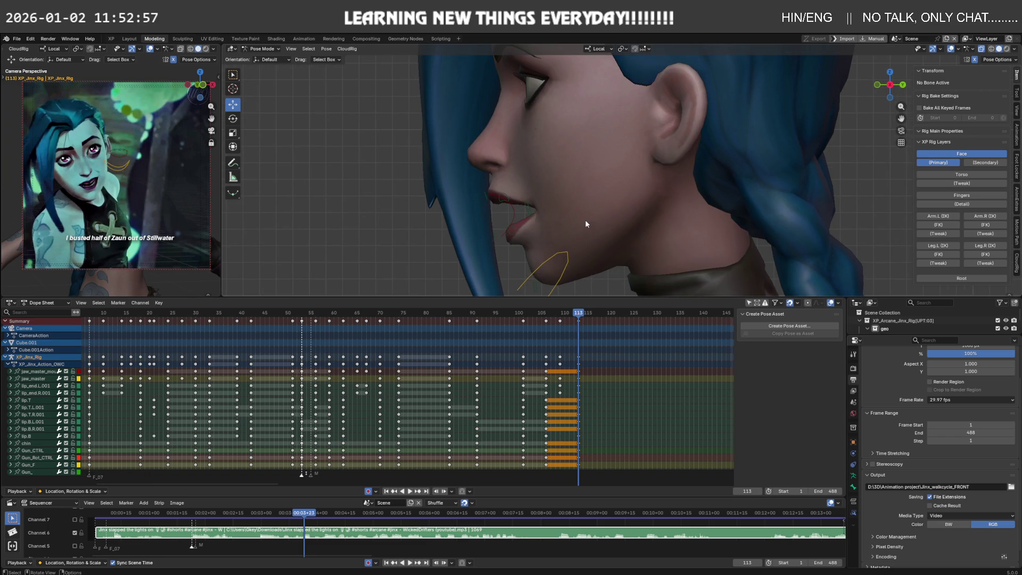
click(572, 261)
Tilt jaw_master slightly, then scrub to frames 72–76 of the reference.
key(r)
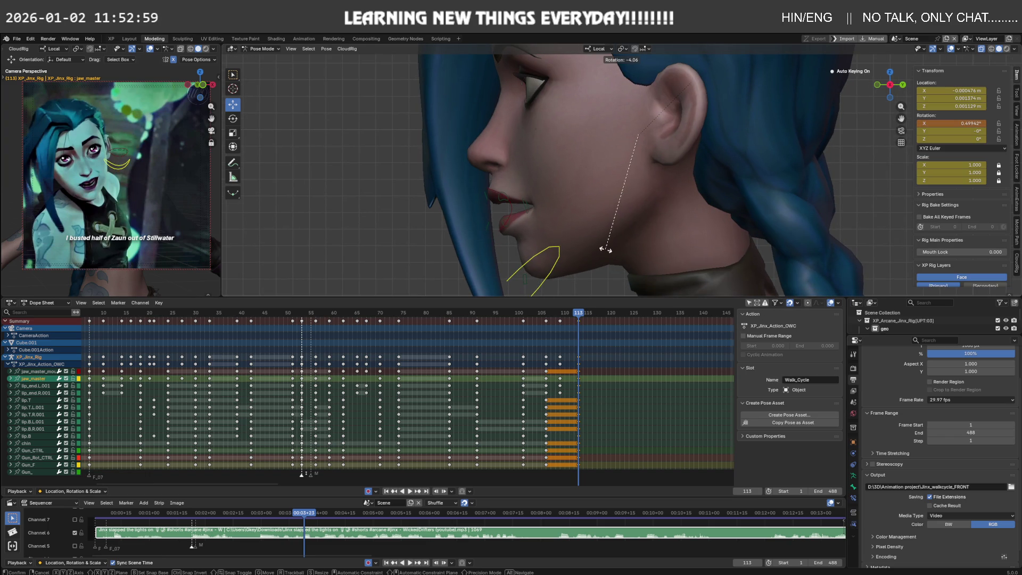
click(610, 310)
mouse_move(595, 314)
mouse_down()
mouse_move(356, 323)
mouse_move(407, 325)
mouse_move(389, 326)
mouse_up()
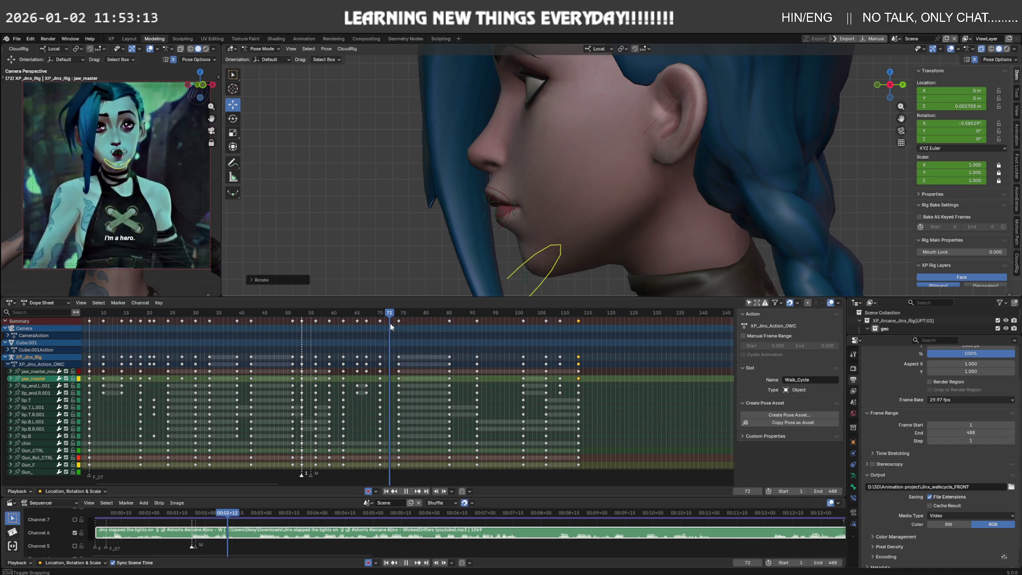
mouse_move(390, 326)
mouse_down()
mouse_move(408, 326)
mouse_move(377, 327)
mouse_move(388, 339)
mouse_up()
Duplicate the keys near frame 70 to frame 72 and the frame-85 column to frame 76, then play back.
key(g)
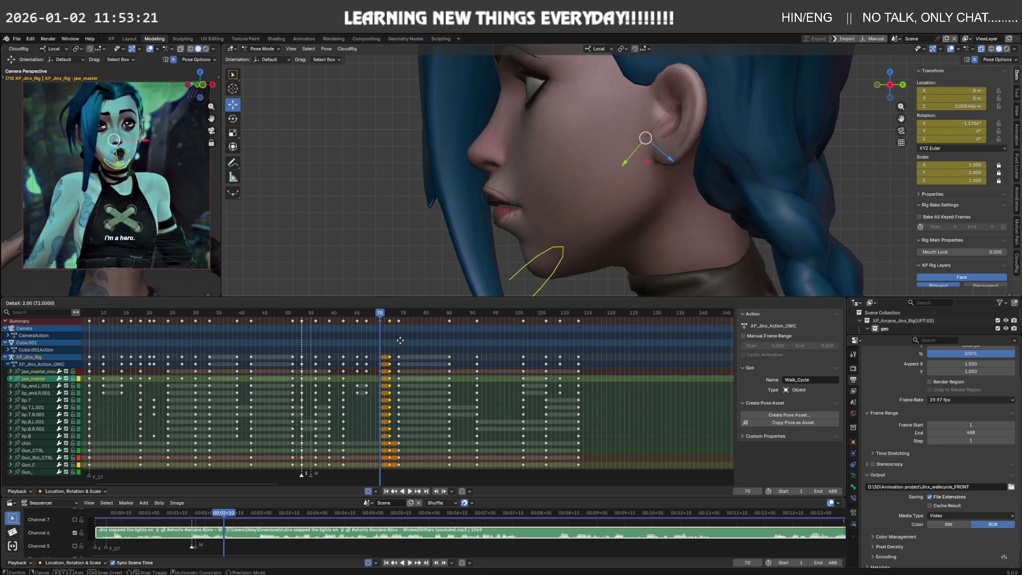
click(407, 340)
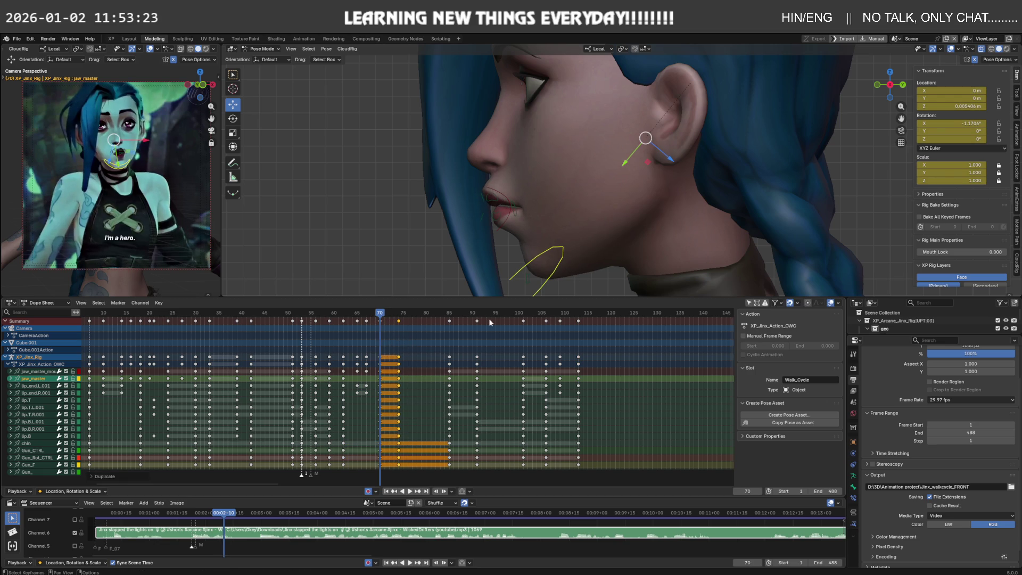
mouse_move(449, 321)
mouse_down()
mouse_move(429, 330)
mouse_move(458, 331)
mouse_up()
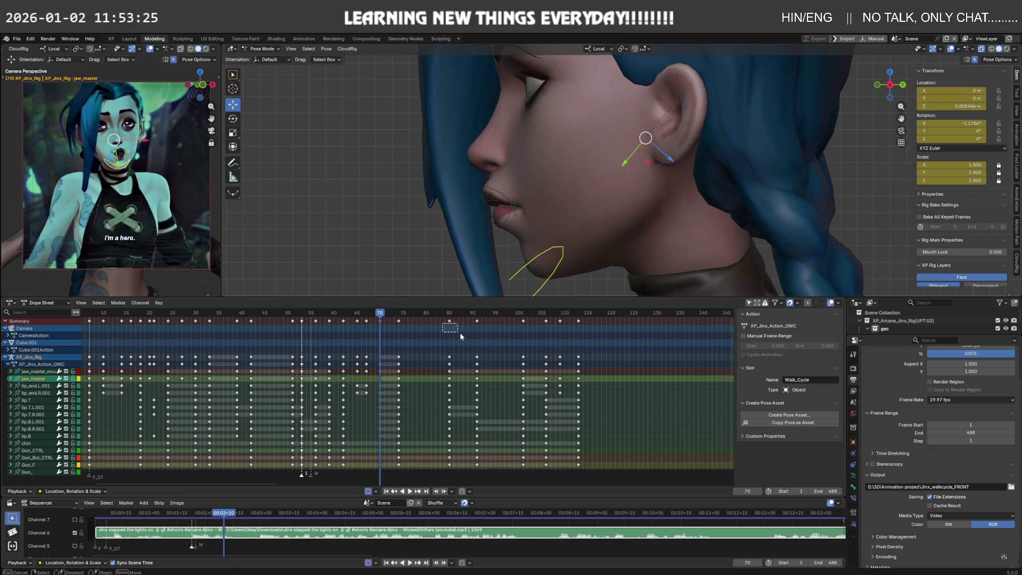
drag(425, 368, 443, 319)
key(shift+d)
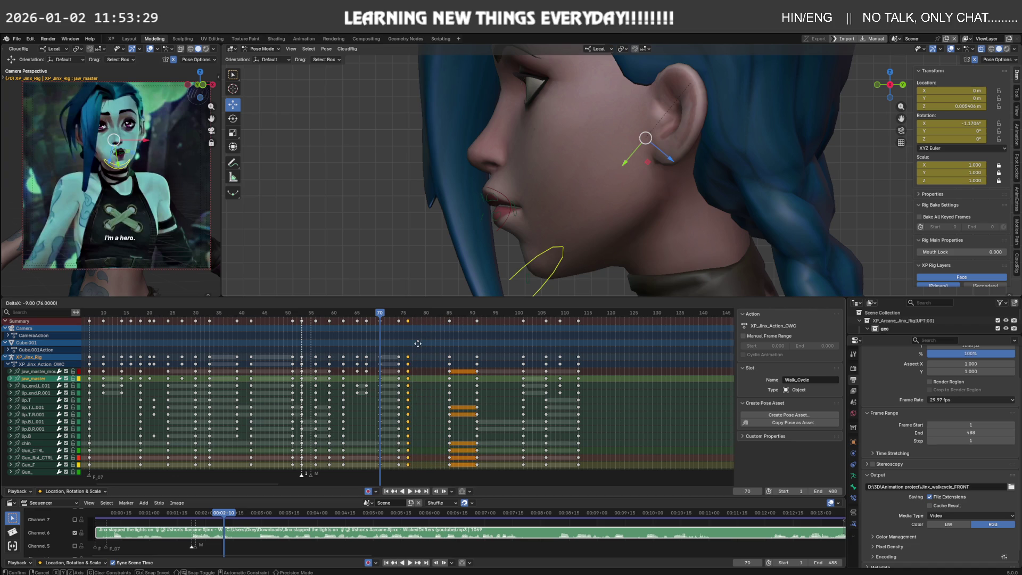
click(418, 344)
key(space)
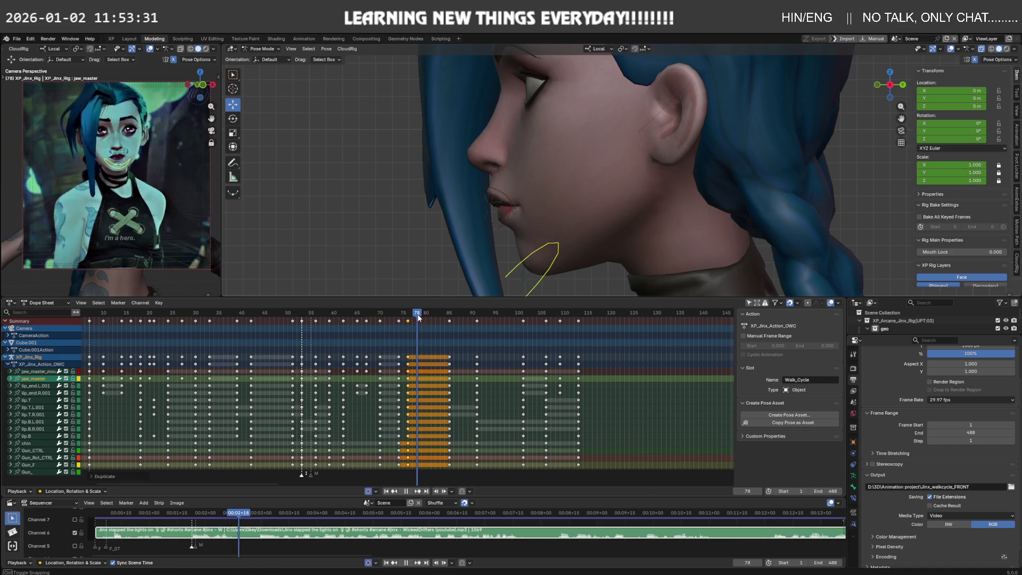
click(119, 314)
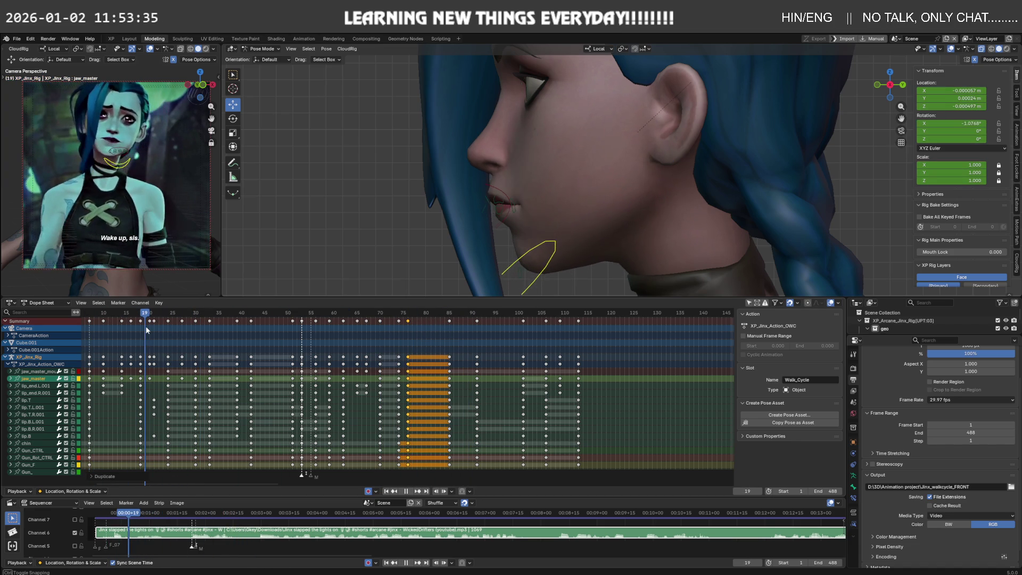
At frame 118, rotate jaw_master to about -7.02° on X in side view.
drag(148, 326, 599, 339)
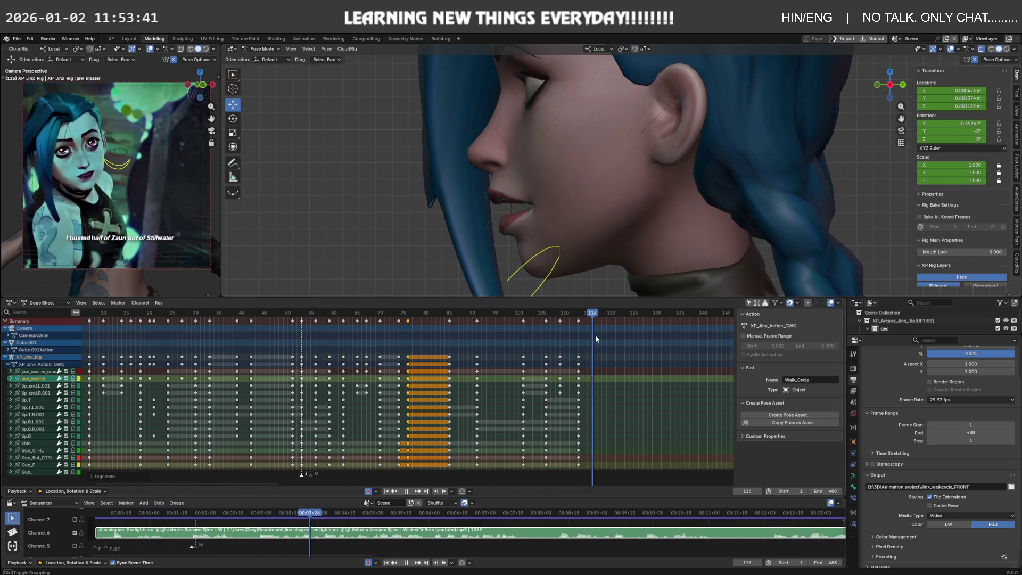
drag(599, 335, 601, 342)
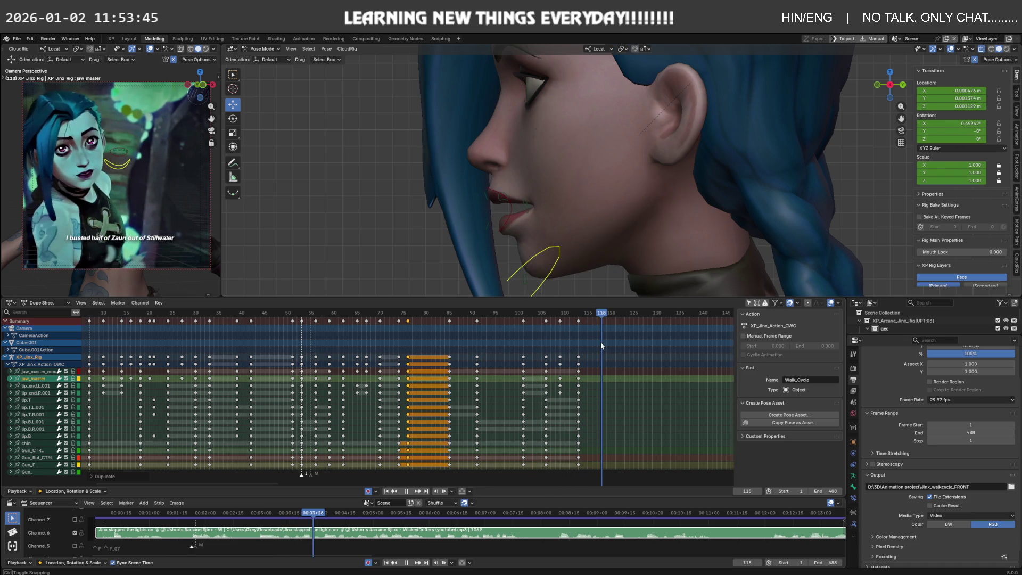
middle_drag(591, 245, 545, 226)
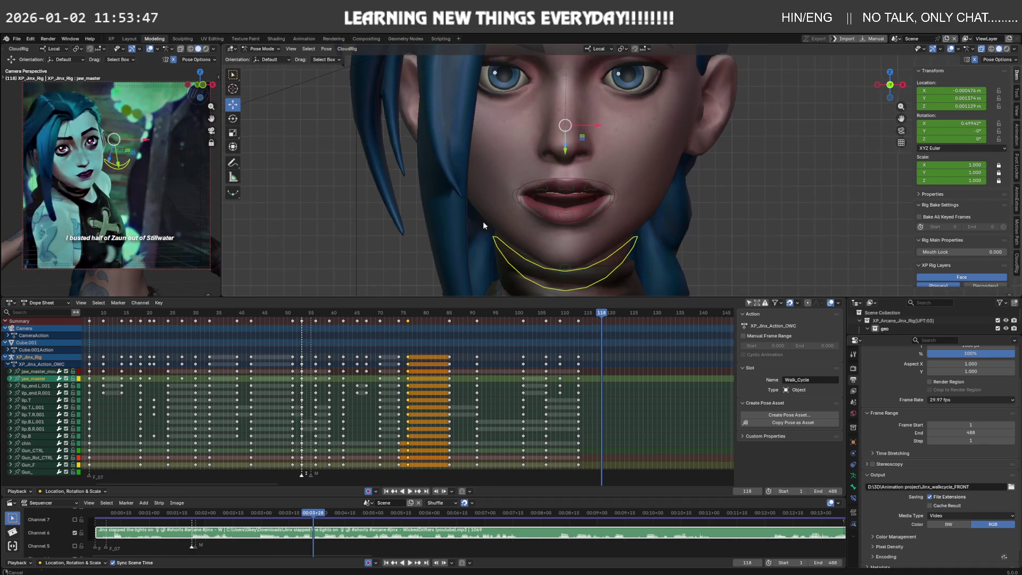
middle_drag(615, 239, 560, 235)
key(r)
click(502, 204)
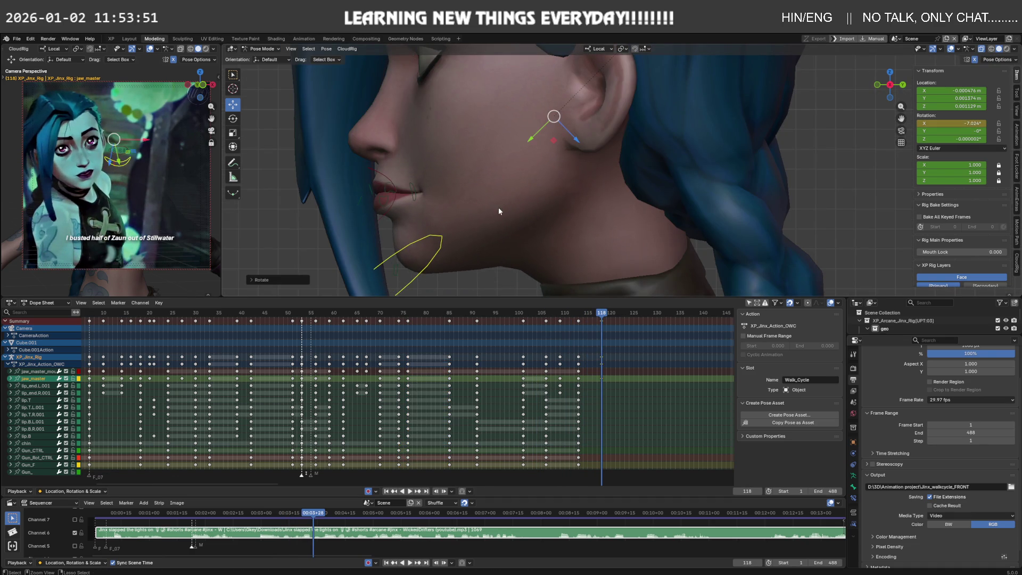
Readjust the jaw, then clear the control's location and rotation back to rest.
middle_drag(503, 204, 471, 198)
key(r)
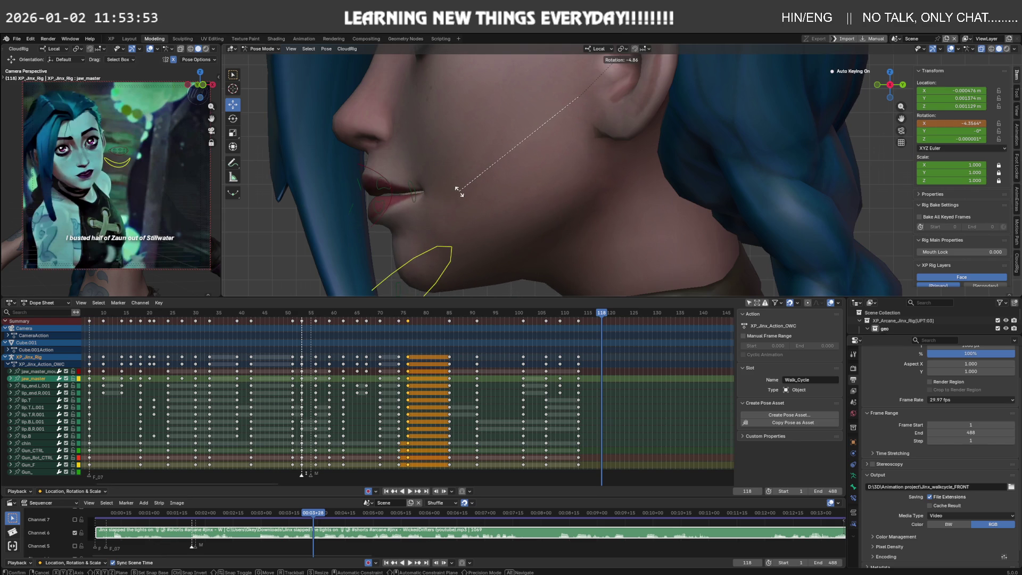
click(459, 190)
middle_drag(388, 190, 401, 206)
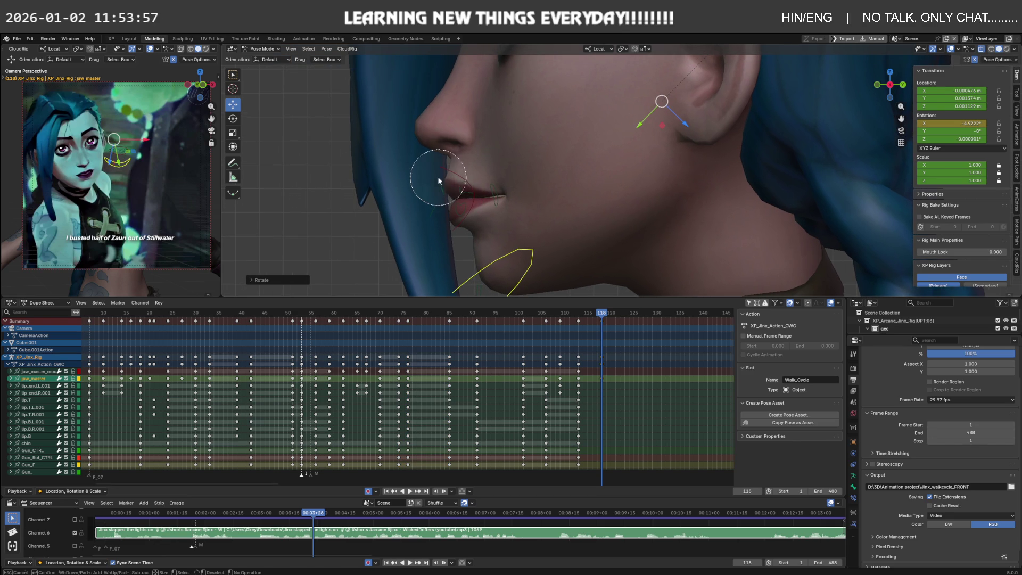
click(522, 184)
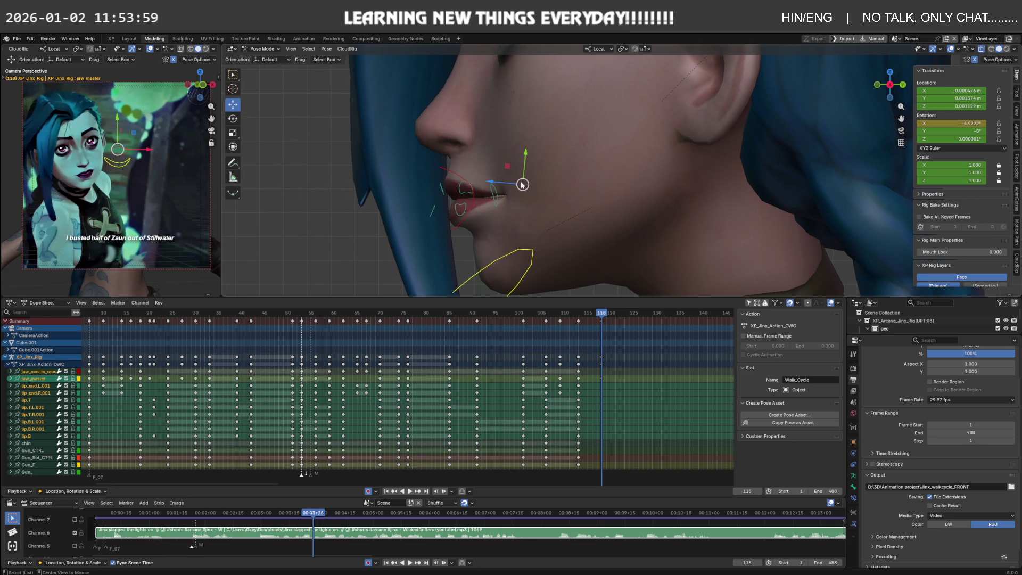
key(alt+g)
key(alt+r)
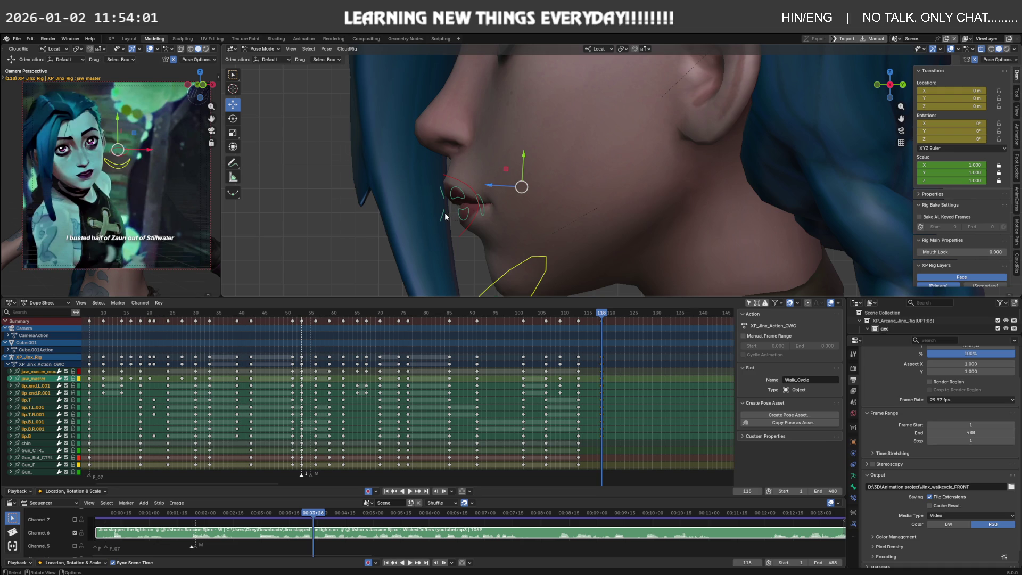
Tilt jaw_master_mouth about -1.15° on X and nudge lip.B lower at frame 118.
click(446, 216)
key(g)
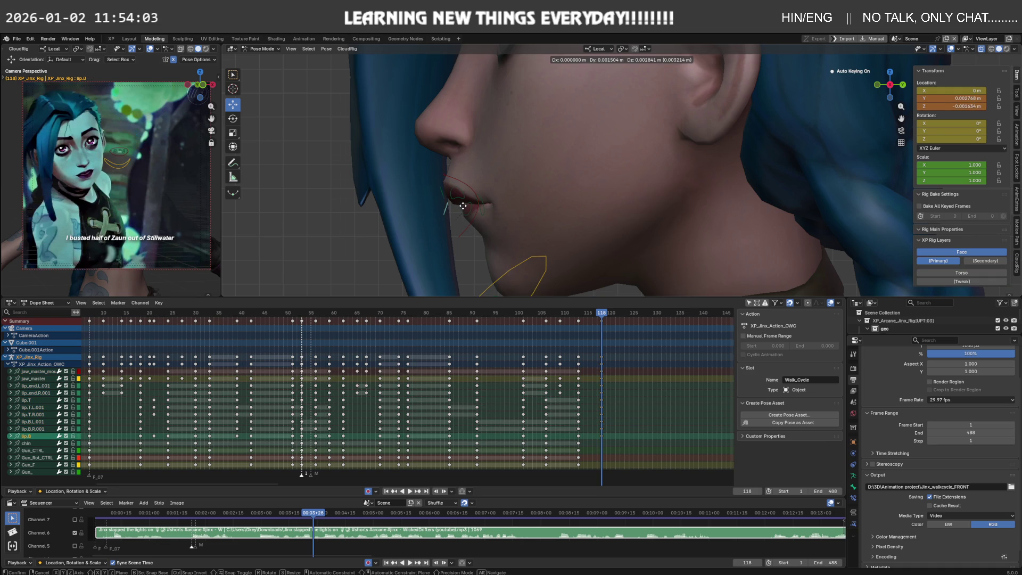
right_click(462, 208)
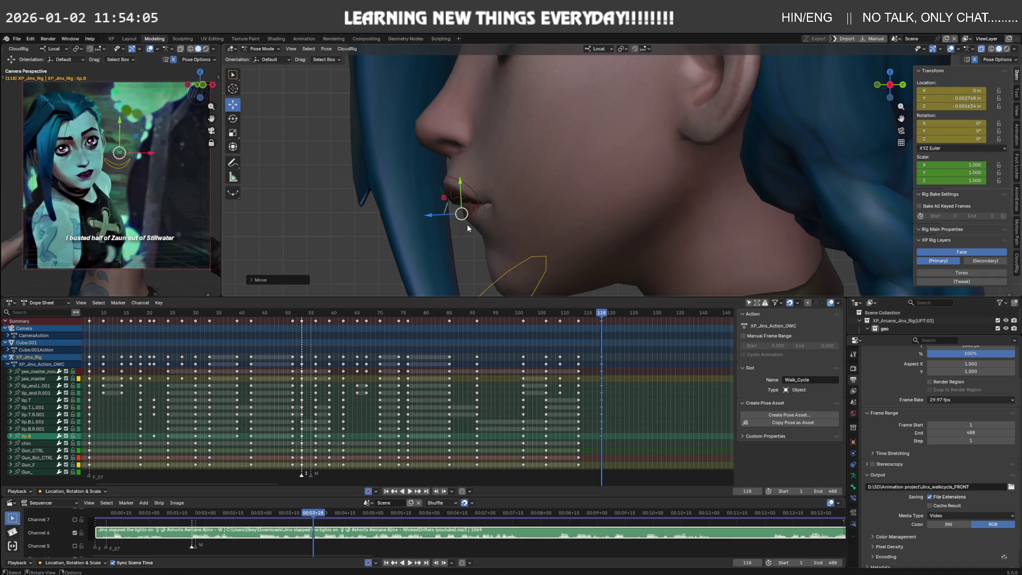
click(467, 225)
key(r)
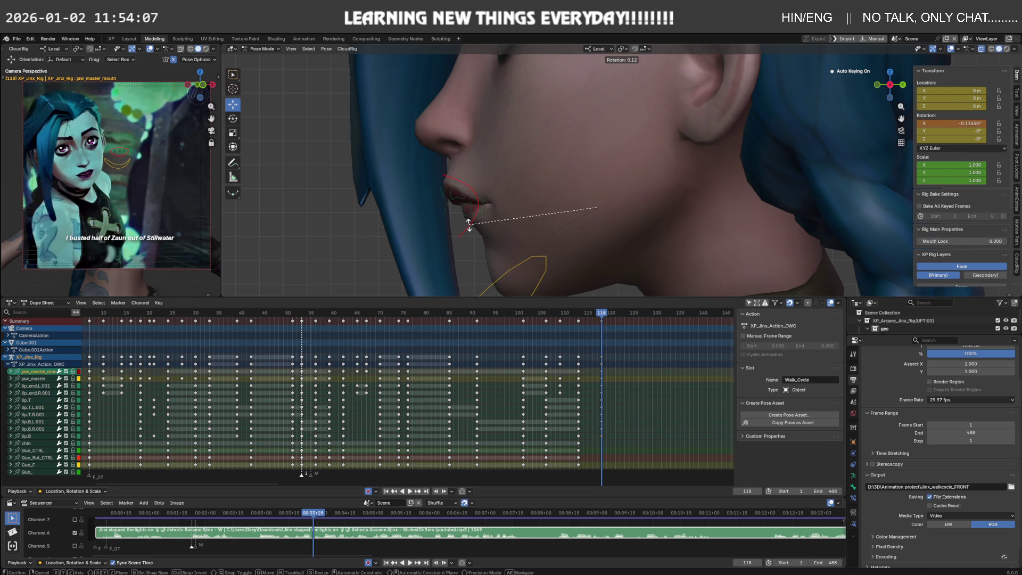
right_click(473, 226)
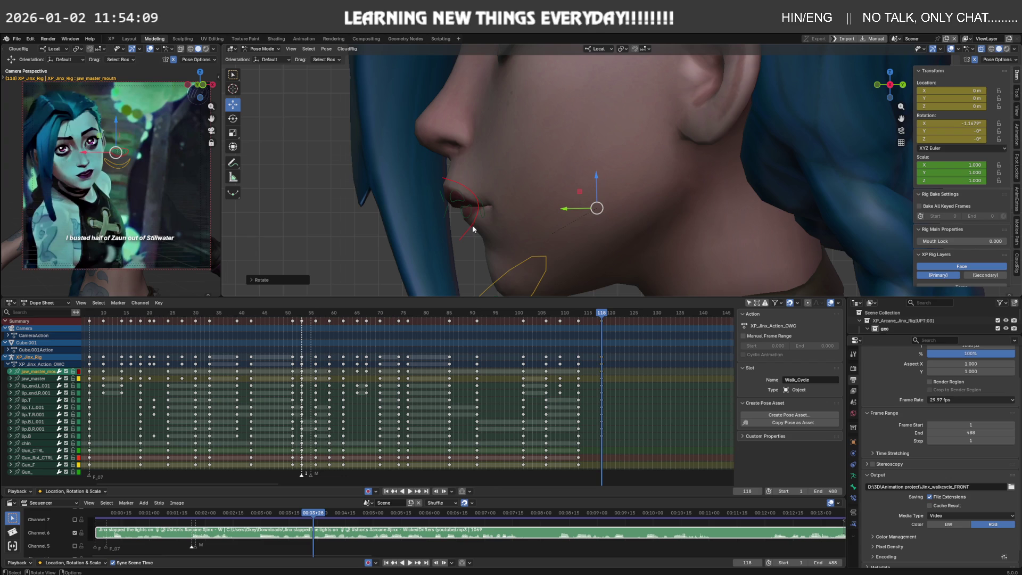
click(446, 214)
drag(447, 215, 451, 213)
key(KP_1)
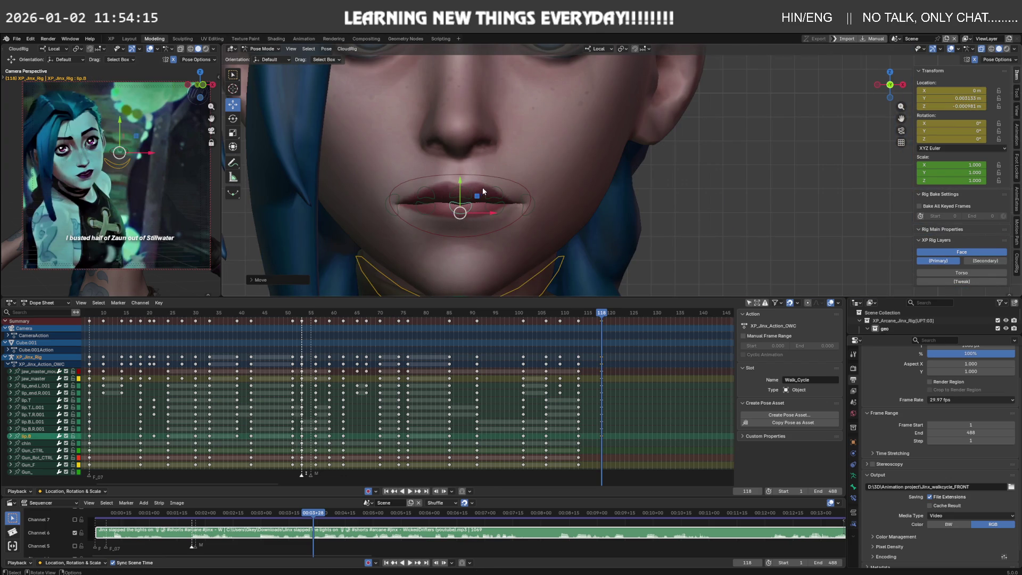
Move the upper lip lip.T, then key the lower lip lip.B along local Y at frame 121.
click(471, 187)
drag(460, 179, 496, 193)
click(495, 189)
click(496, 210)
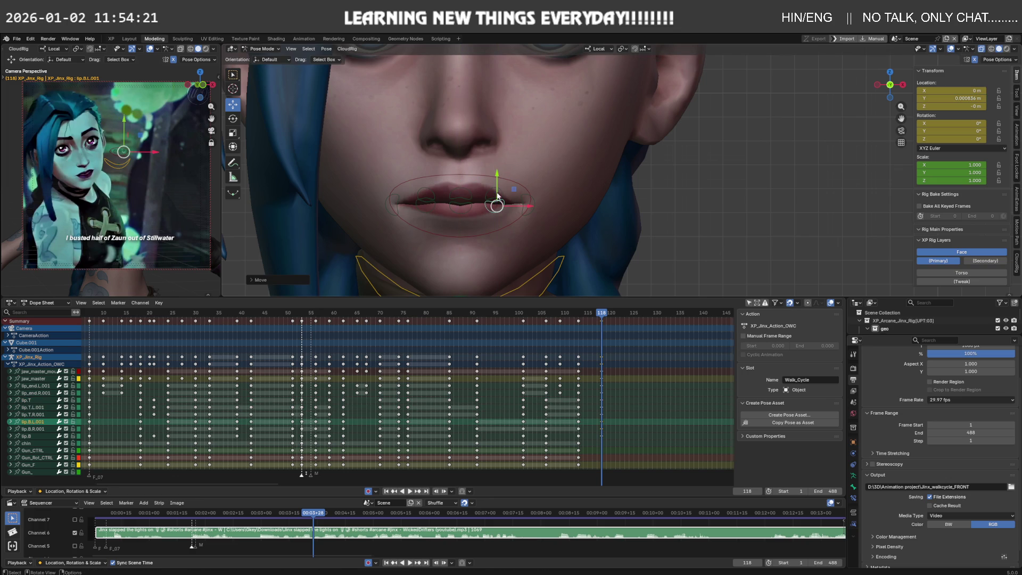
mouse_move(602, 315)
mouse_down()
mouse_move(657, 315)
mouse_move(621, 317)
mouse_up()
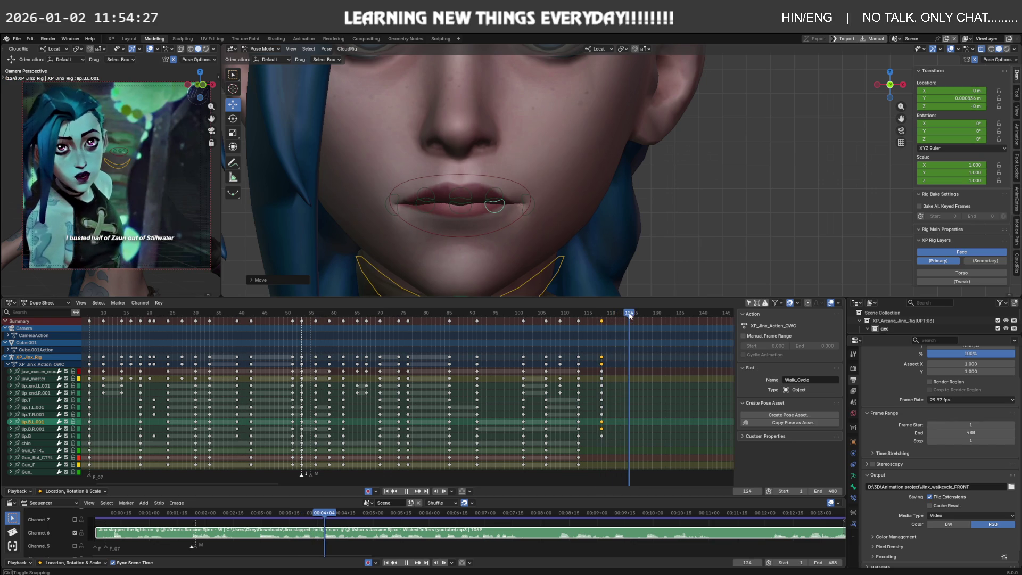
mouse_move(621, 317)
mouse_down()
mouse_move(570, 316)
mouse_move(625, 316)
mouse_up()
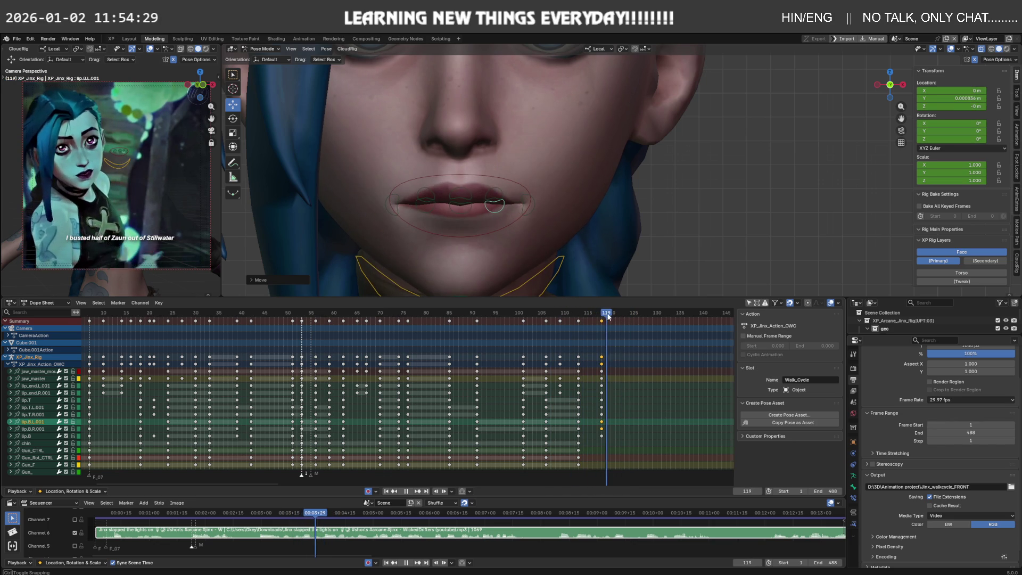
drag(625, 317, 616, 318)
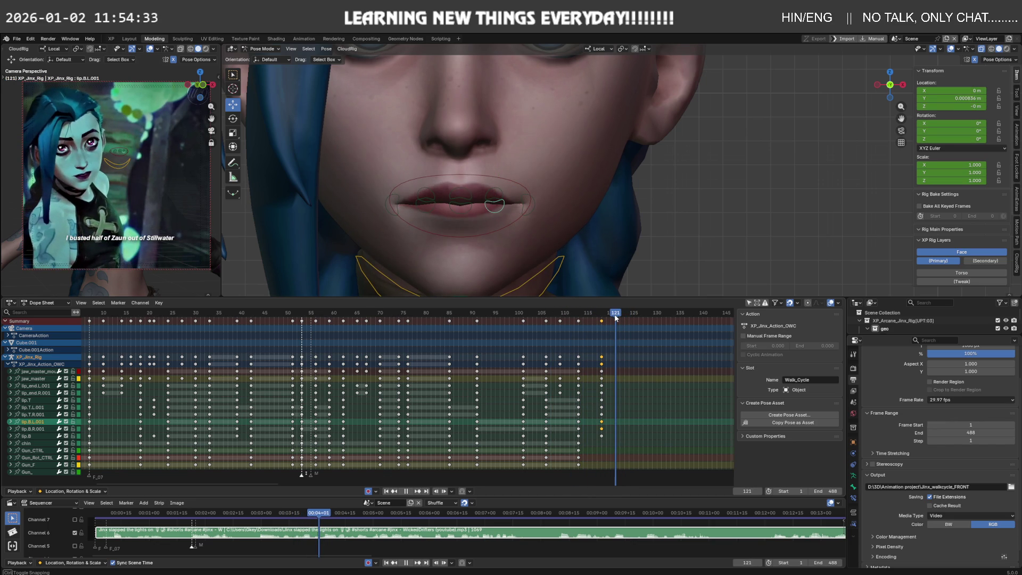
click(470, 214)
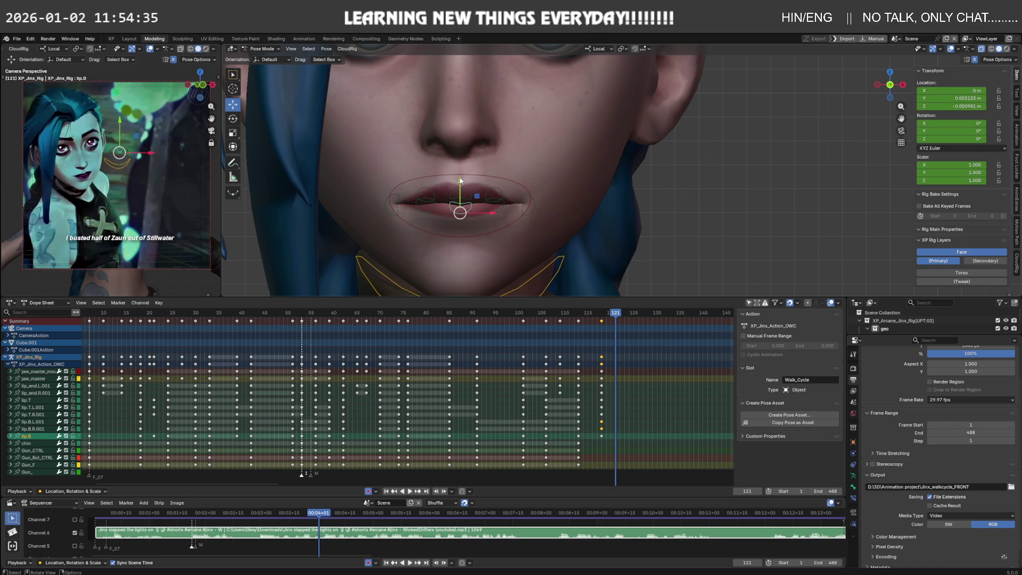
key(g)
key(y)
key(y)
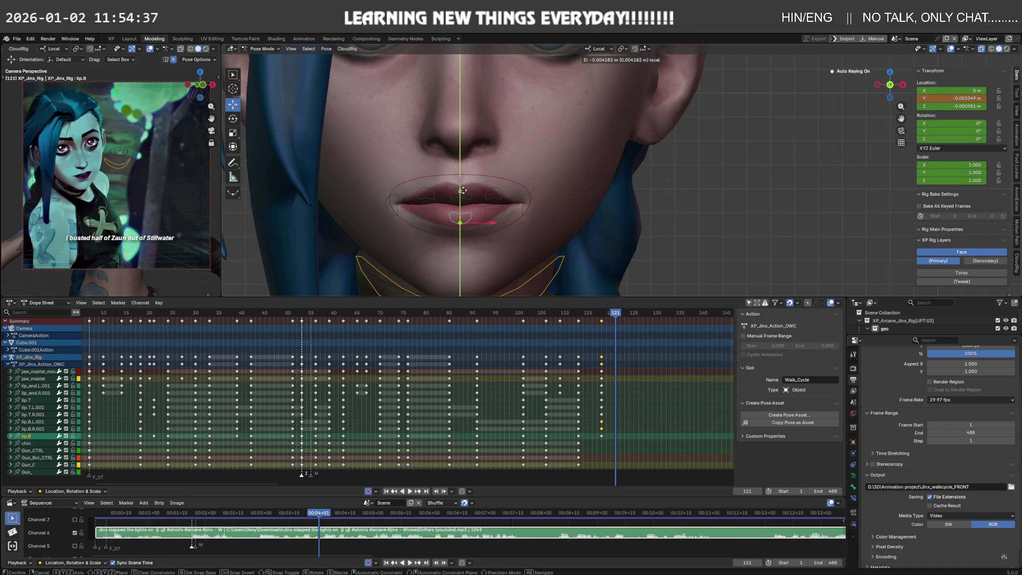
click(462, 190)
Rotate jaw_master on X to open the jaw.
click(529, 279)
mouse_move(528, 279)
middle_down()
mouse_move(503, 277)
mouse_move(503, 248)
middle_up()
key(r)
key(x)
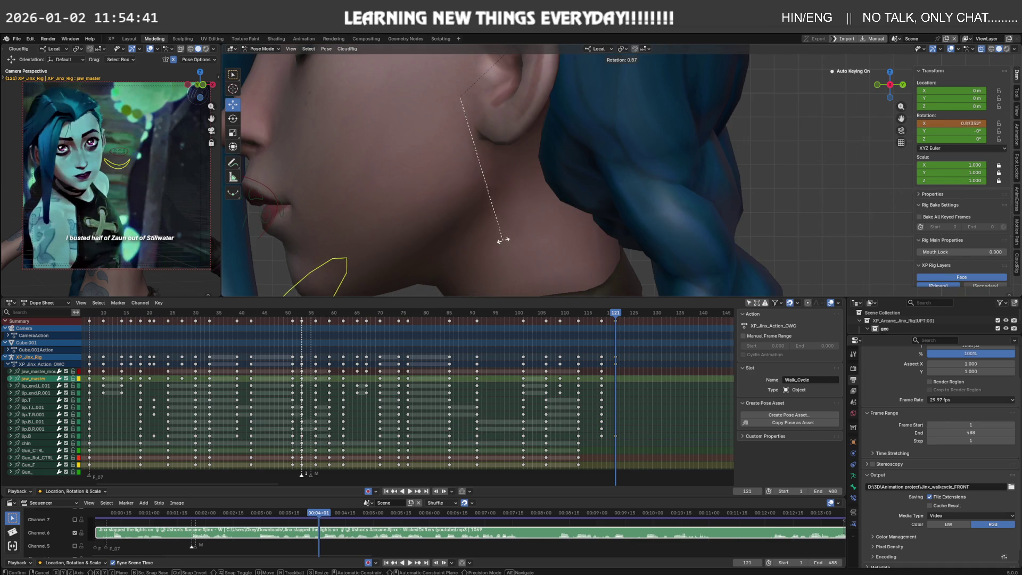
click(502, 231)
Shift the new key column 3 frames later to frame 124.
drag(589, 318, 609, 365)
key(g)
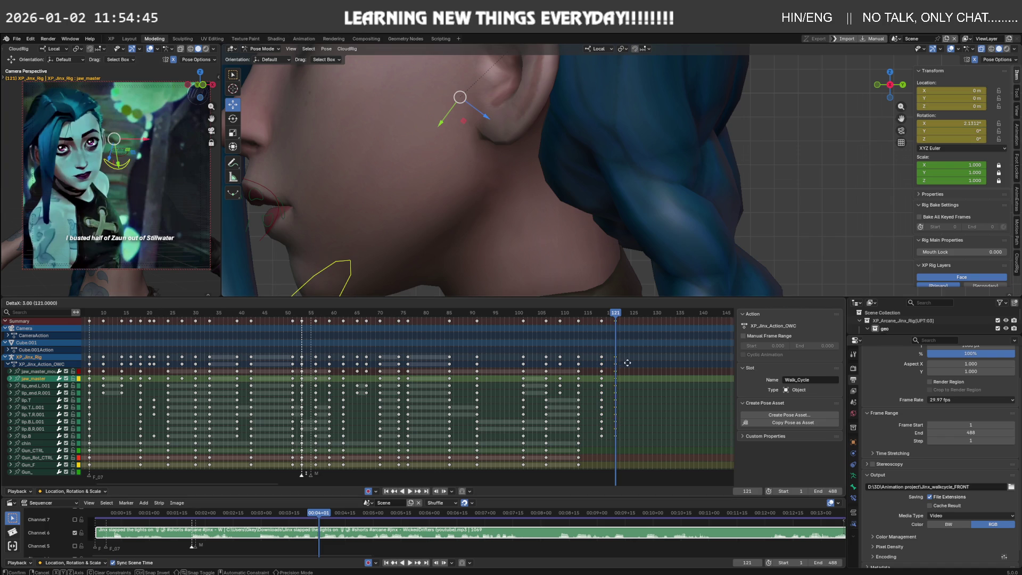
click(635, 362)
Key Location, Rotation & Scale for the whole face pose at frame 118.
key(Left)
key(Left)
key(Left)
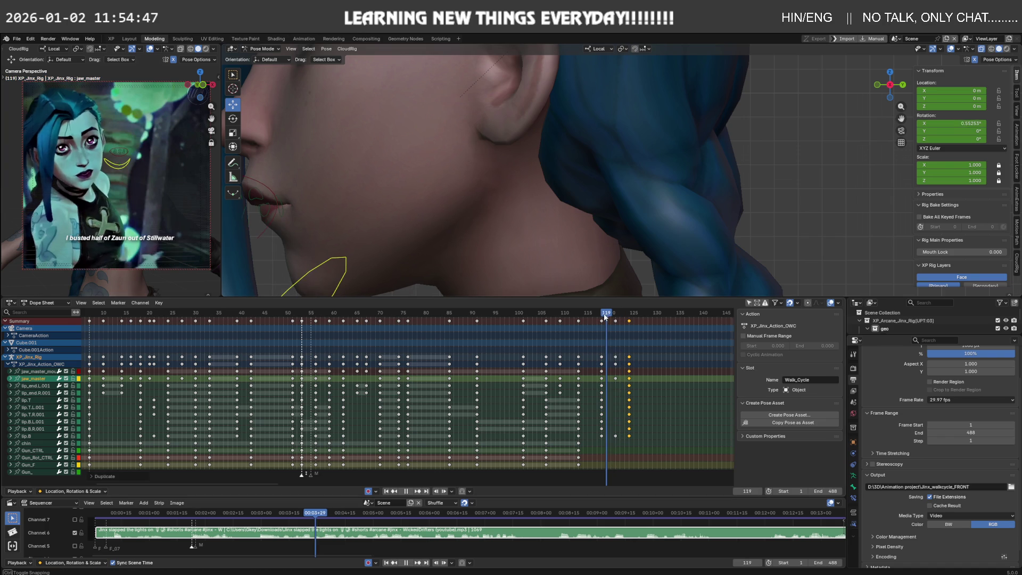
key(s)
key(Escape)
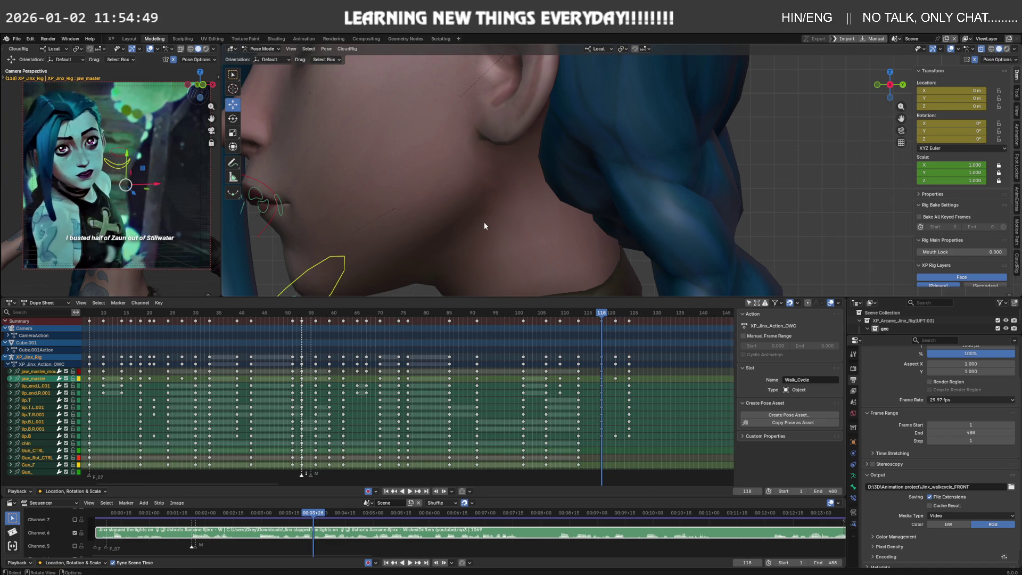
key(i)
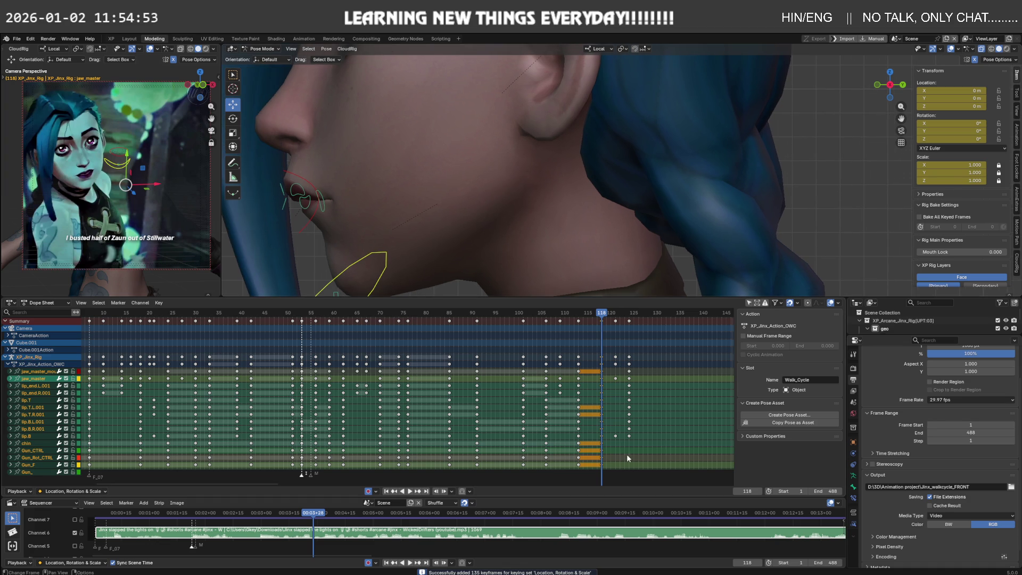
Add a Dope Sheet marker at frame 118 and rename it F.
key(m)
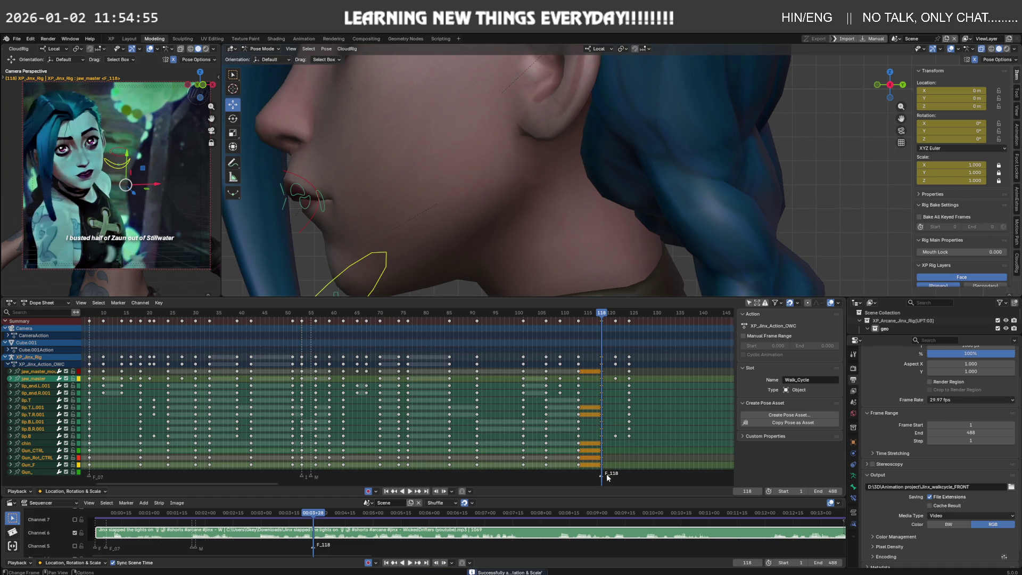
key(F2)
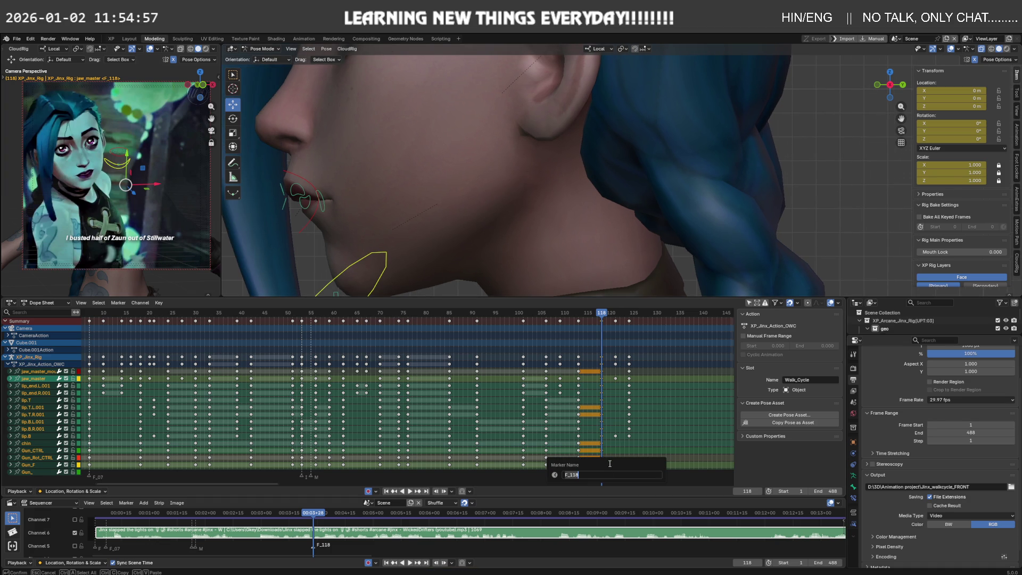
text(F)
key(Return)
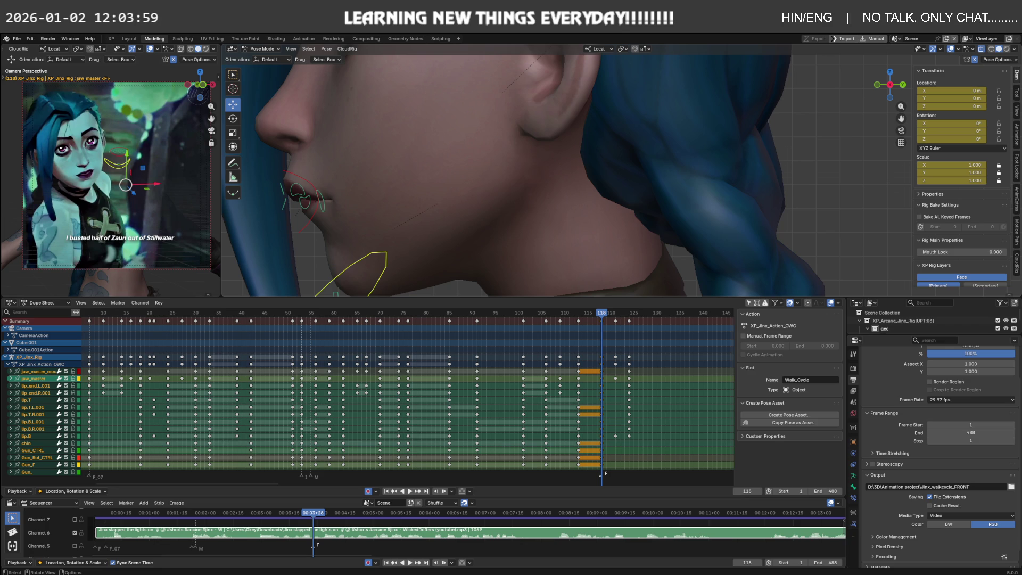
Play back the lip-sync animation keyed through frame 118 to review it.
key(space)
Review the mouth around frame 107, stepping through frames 118 to 127.
scroll(513, 344, down, 2)
click(405, 313)
key(space)
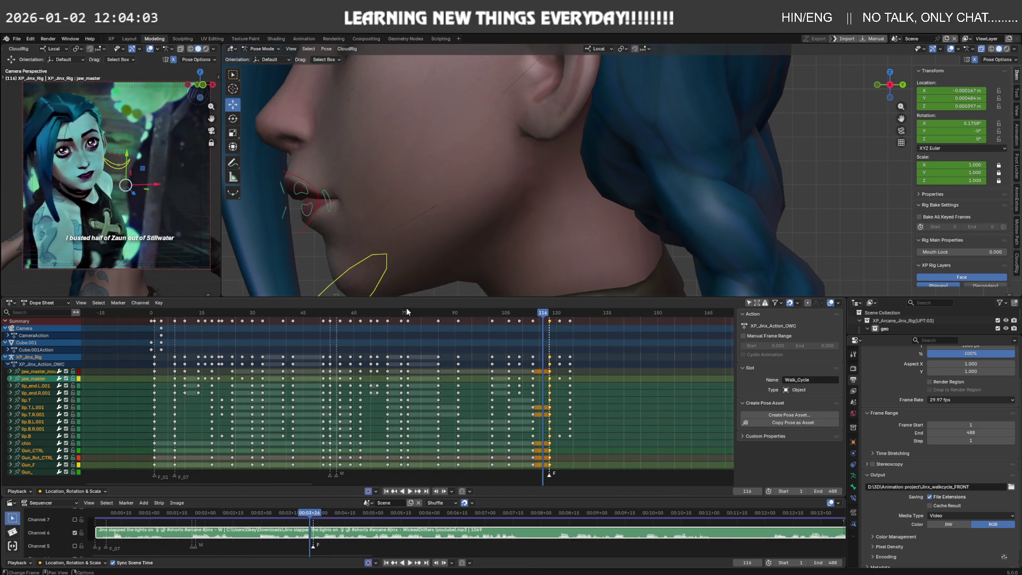
mouse_move(548, 315)
mouse_down()
mouse_move(561, 315)
mouse_move(550, 318)
mouse_up()
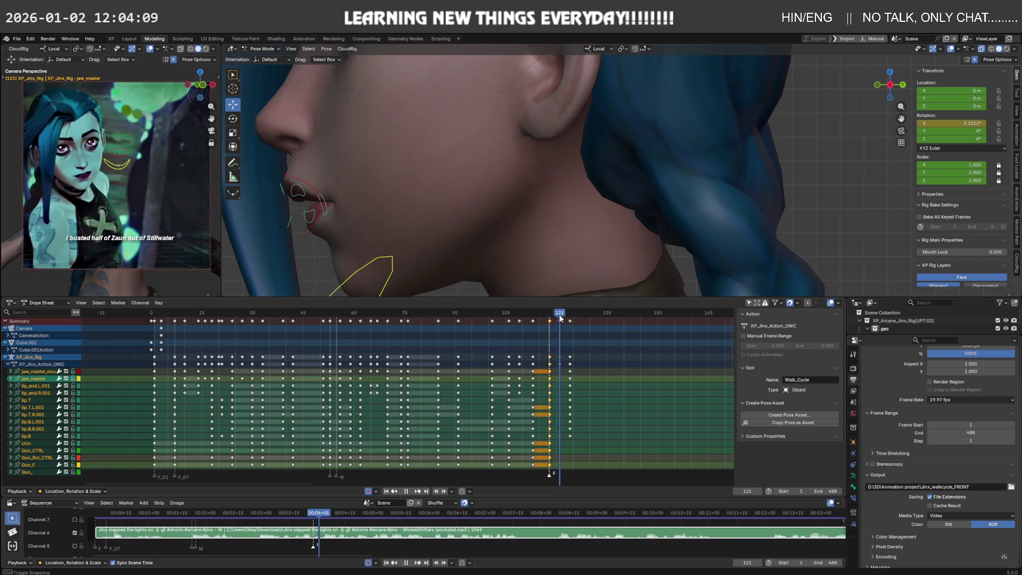
drag(550, 317, 587, 317)
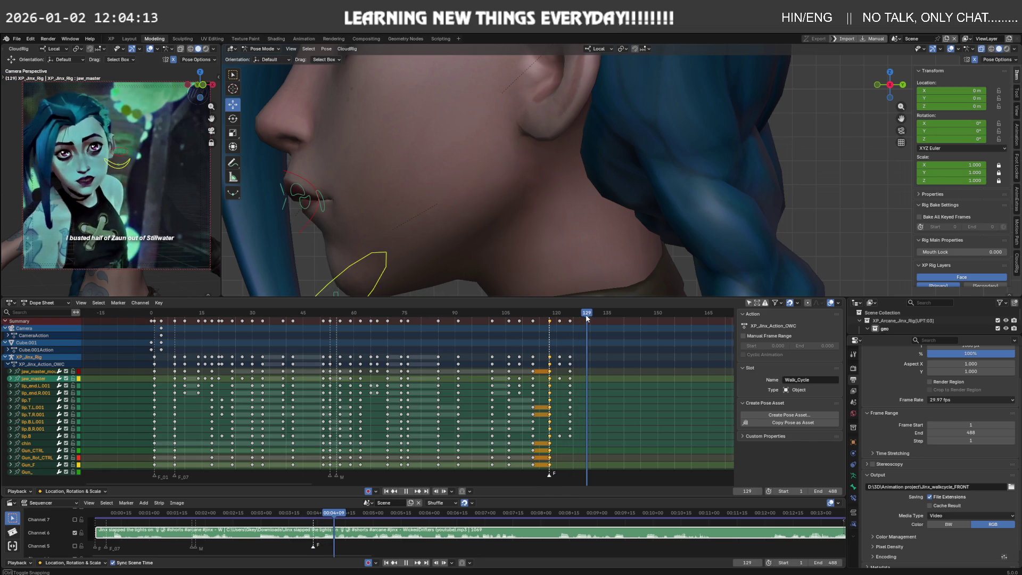
Duplicate the opening mouth keys near frame 7 and drag the copy to about frame 119.
drag(587, 317, 175, 317)
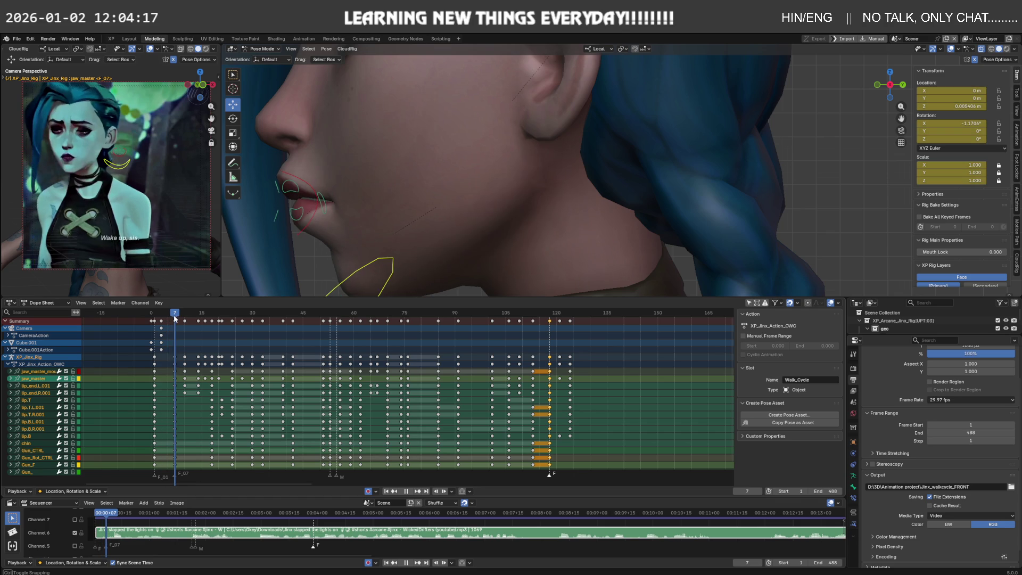
middle_drag(335, 198, 420, 205)
scroll(420, 205, up, 3)
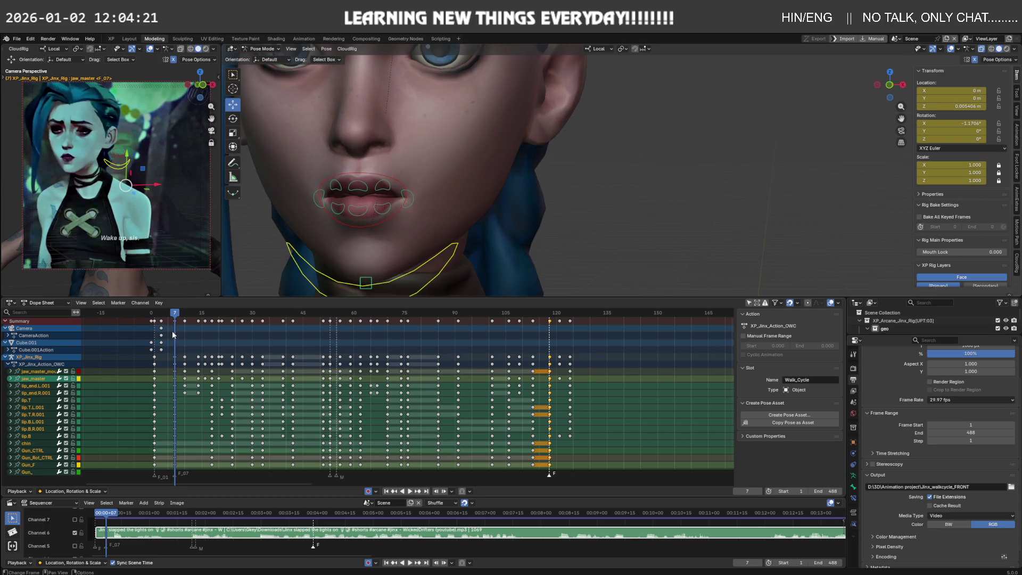
click(181, 357)
drag(182, 357, 586, 354)
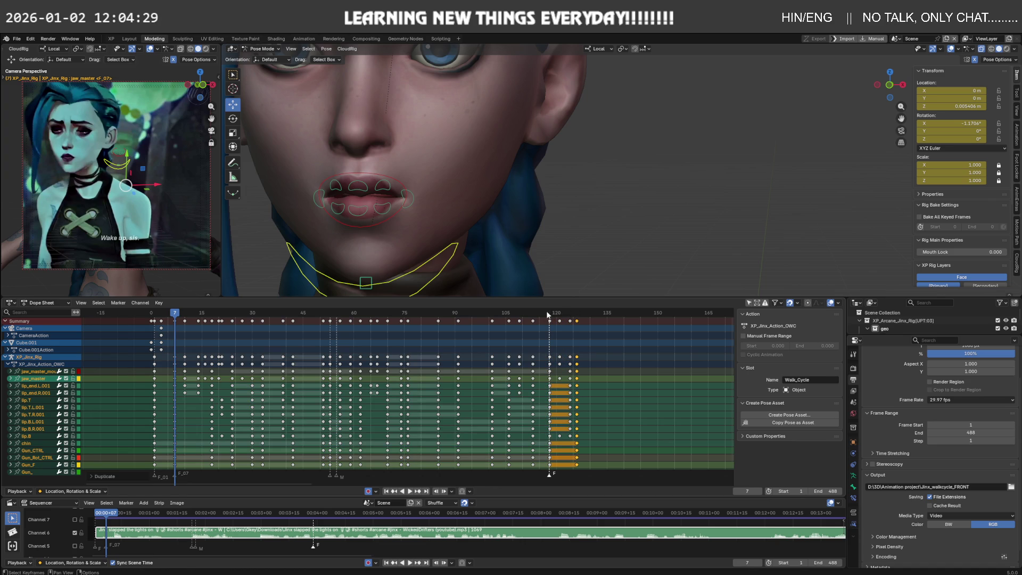
Place the copied keys and review lip motion by scrubbing frames 120 to 131.
click(557, 314)
key(space)
drag(558, 314, 611, 314)
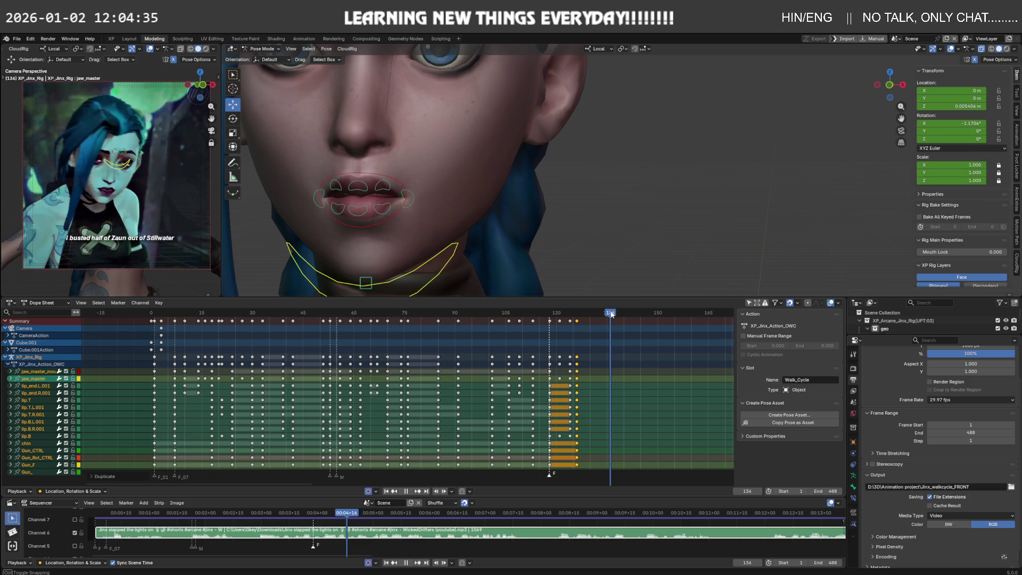
mouse_move(611, 314)
mouse_down()
mouse_move(565, 323)
mouse_move(576, 327)
mouse_up()
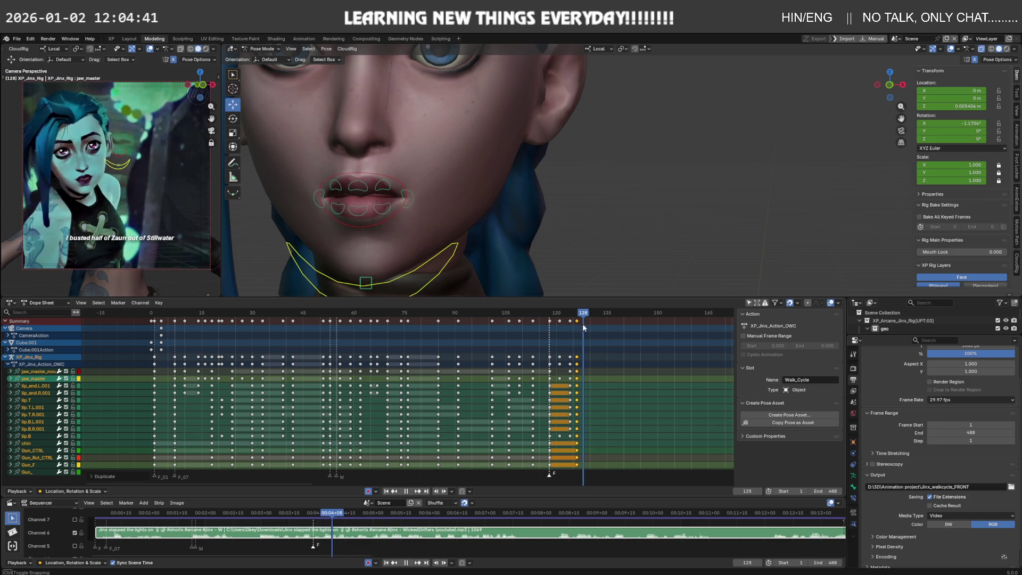
mouse_move(362, 232)
middle_down()
mouse_move(322, 229)
mouse_move(367, 189)
middle_up()
click(369, 187)
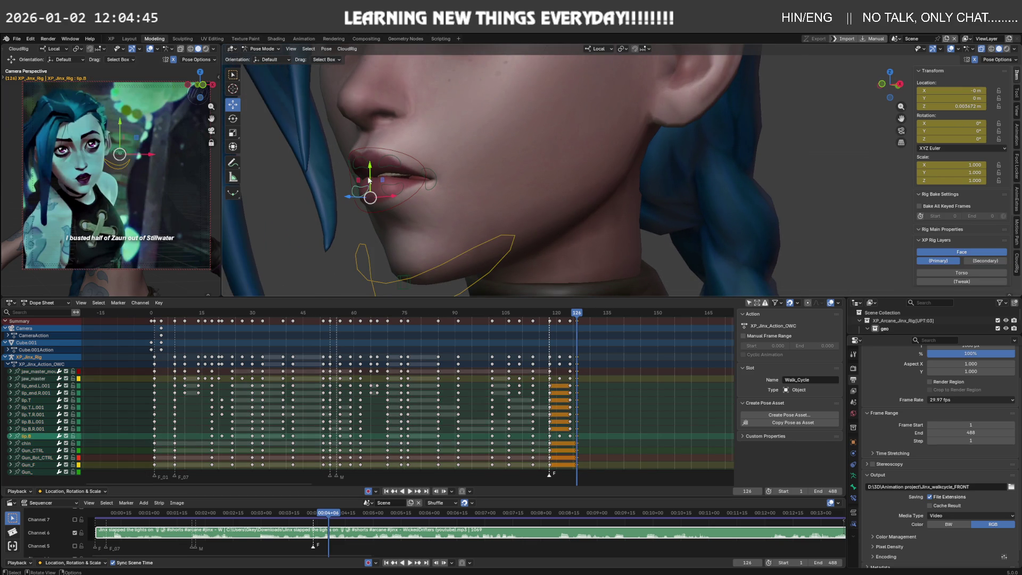
At frame 126, nudge lip.B along Y and Z and shift jaw_master_mouth along X.
drag(371, 171, 385, 180)
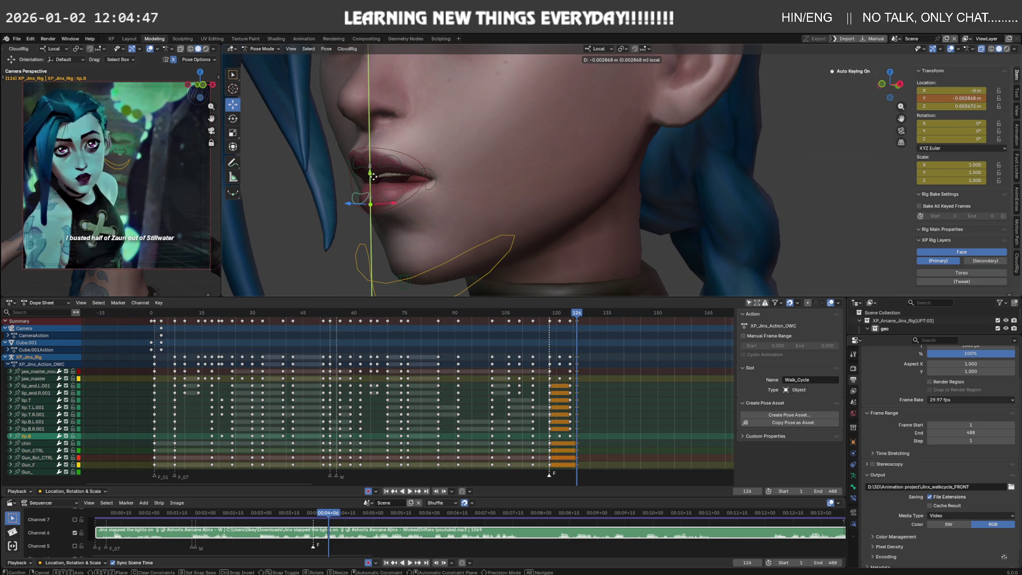
mouse_move(384, 177)
middle_down()
mouse_move(414, 184)
mouse_move(391, 186)
middle_up()
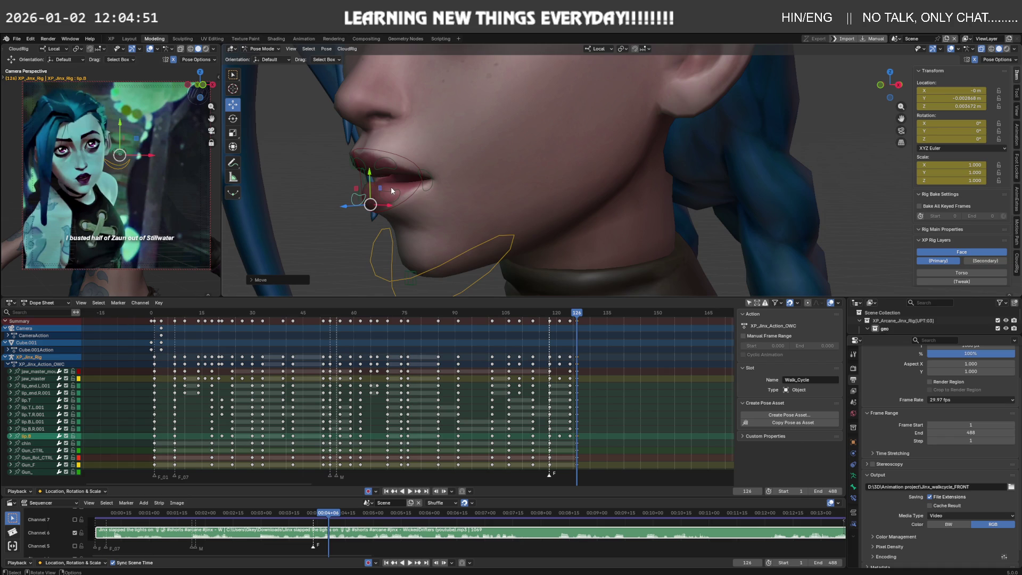
drag(351, 205, 353, 201)
middle_drag(354, 200, 427, 174)
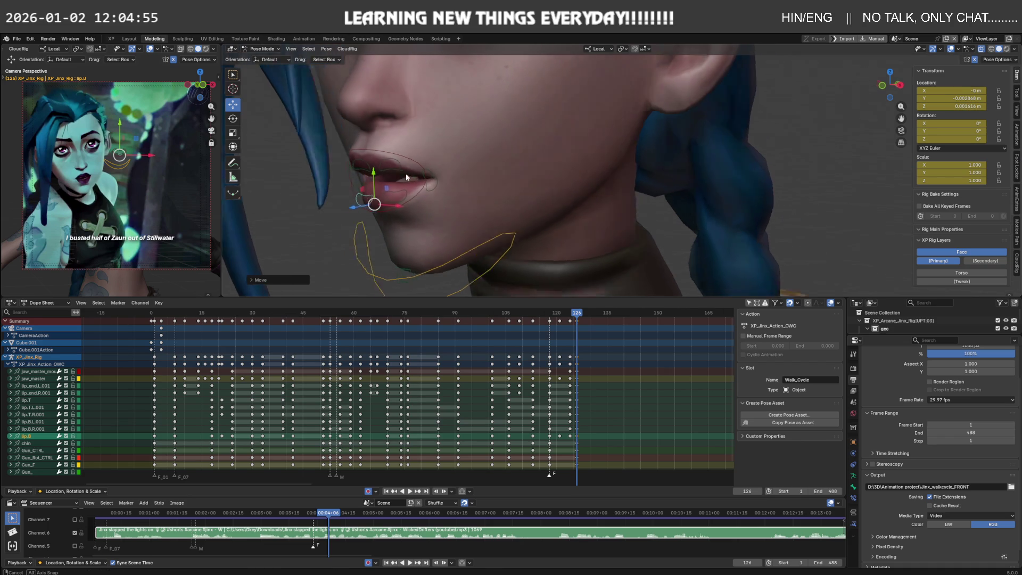
click(428, 174)
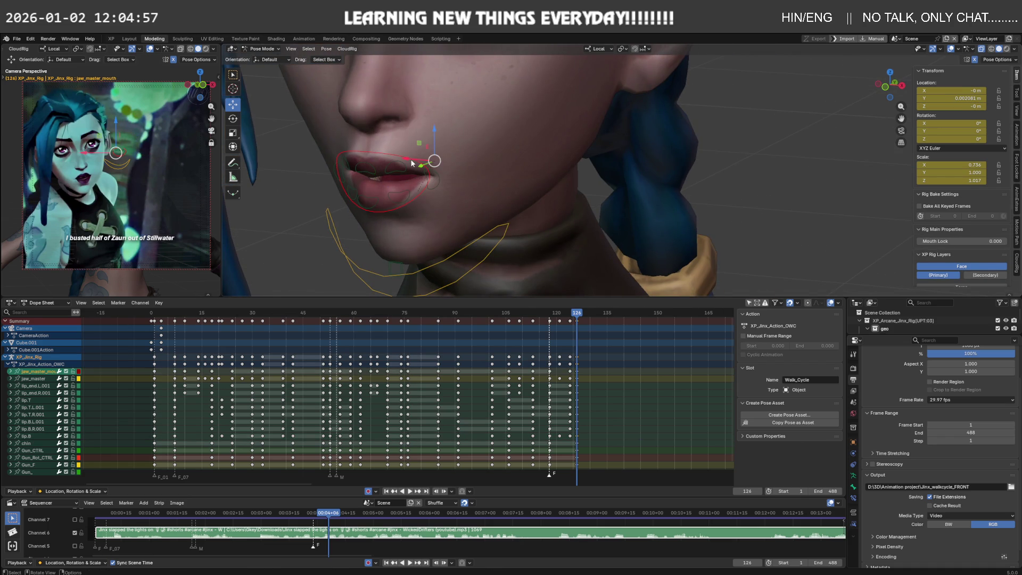
drag(413, 163, 416, 159)
middle_drag(422, 165, 429, 165)
Move the lip_end.L.001 mouth corner along X, undoing the overshoot, then scrub back through frames 130 to 21.
click(444, 175)
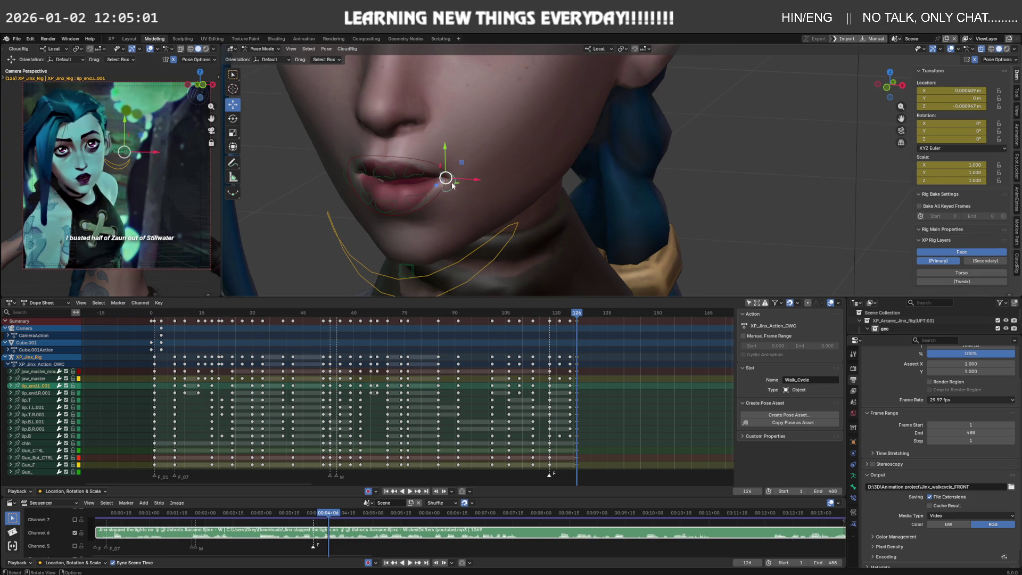
drag(467, 179, 471, 176)
middle_drag(471, 176, 496, 172)
drag(524, 176, 511, 176)
mouse_move(511, 176)
middle_down()
mouse_move(461, 156)
mouse_move(521, 175)
middle_up()
key(ctrl+z)
drag(524, 177, 525, 177)
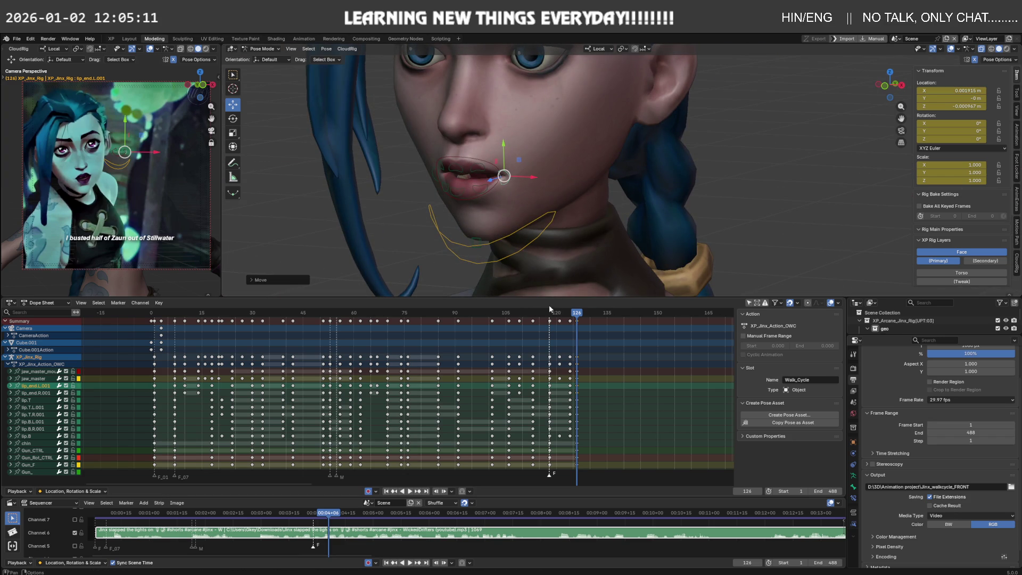
mouse_move(578, 315)
mouse_down()
mouse_move(590, 315)
mouse_move(391, 322)
mouse_up()
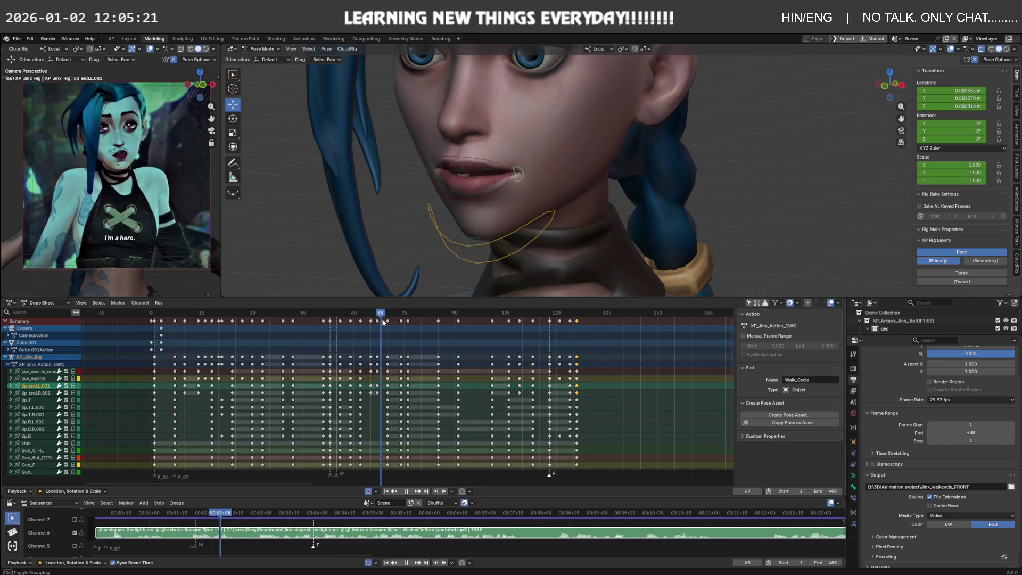
drag(392, 322, 161, 326)
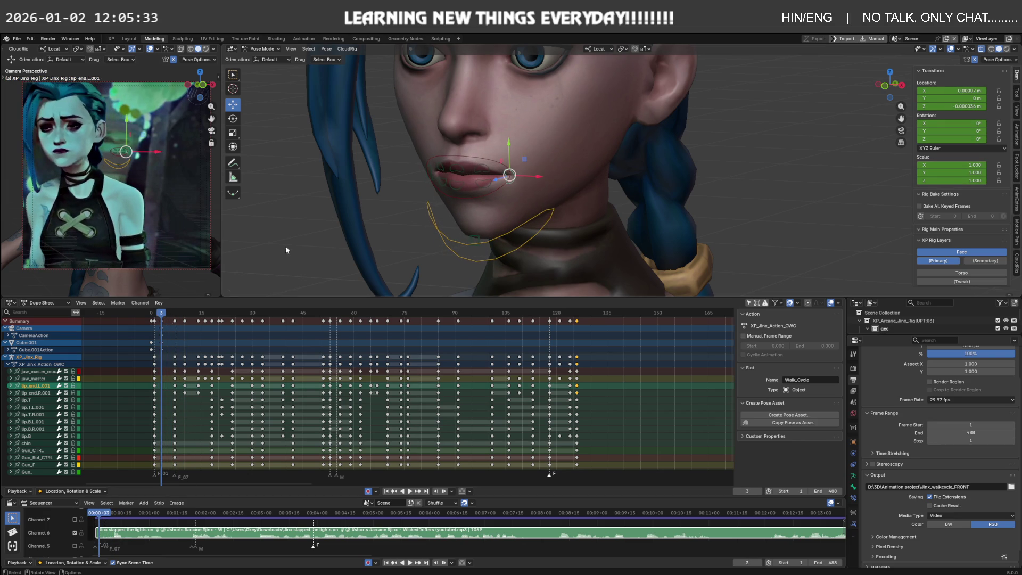
Key the whole mouth pose at frame 3, then begin sliding a duplicate of the keys later.
middle_drag(382, 190, 452, 243)
middle_drag(503, 181, 495, 177)
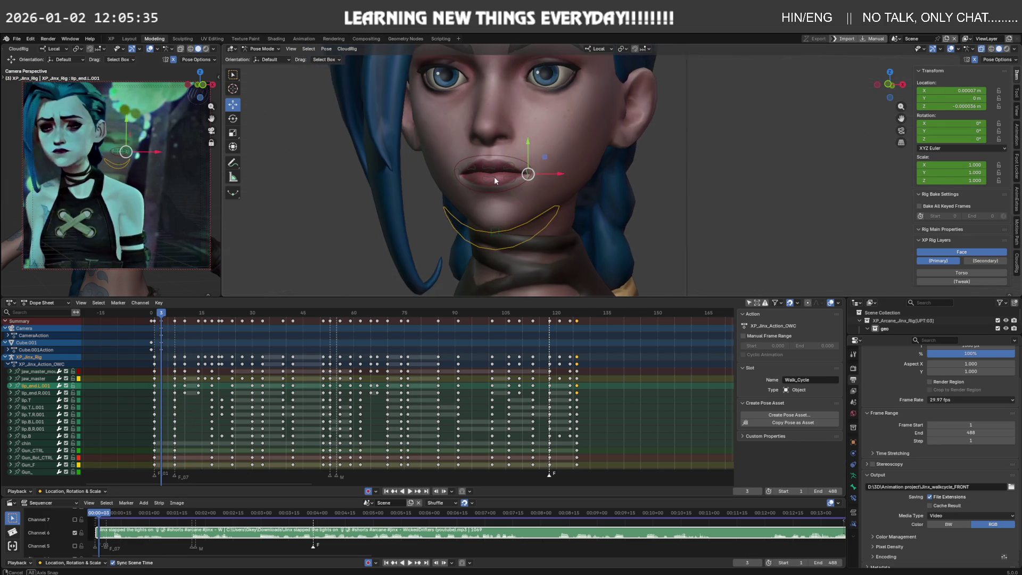
scroll(488, 183, up, 2)
click(487, 178)
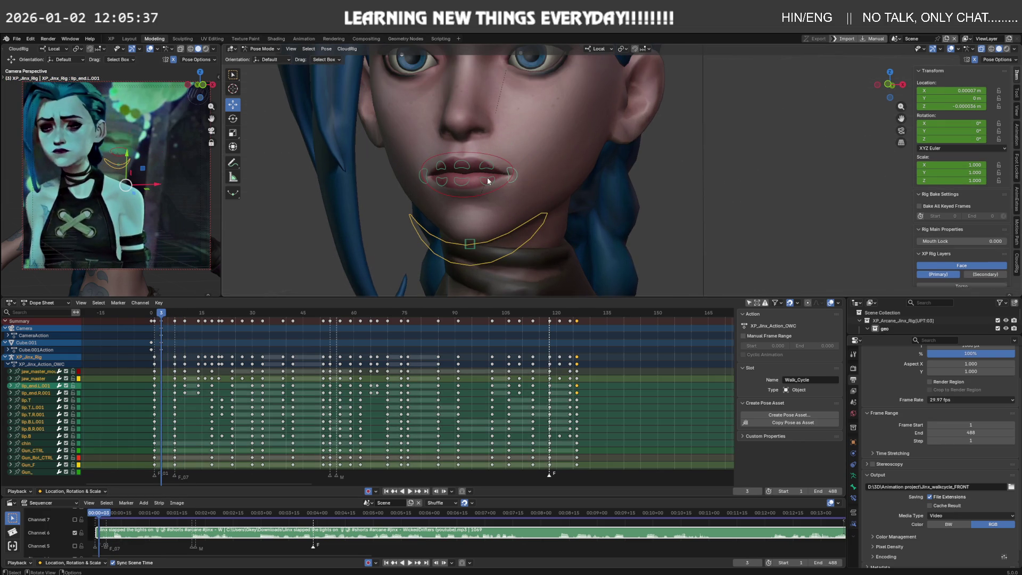
key(i)
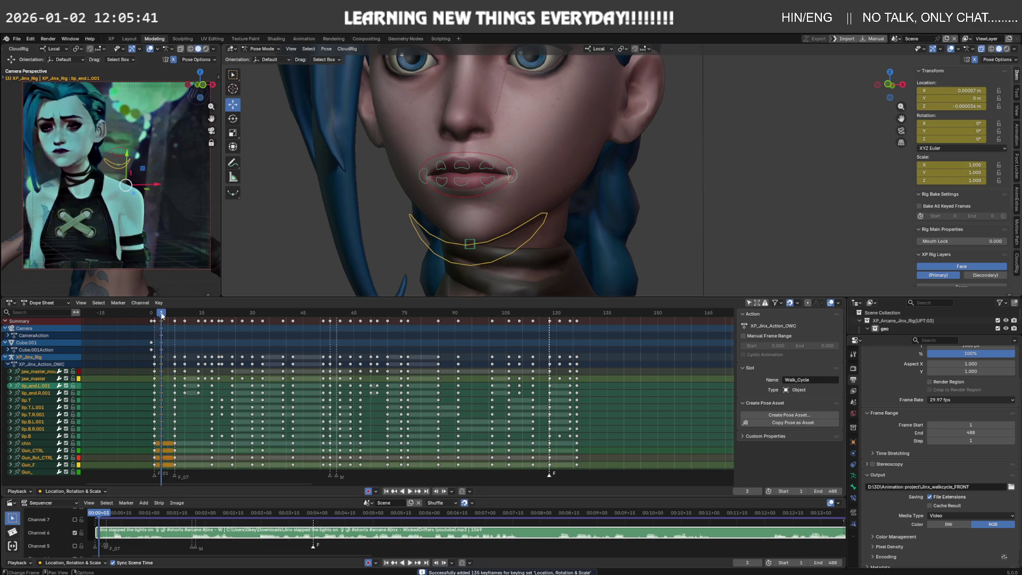
drag(162, 317, 169, 339)
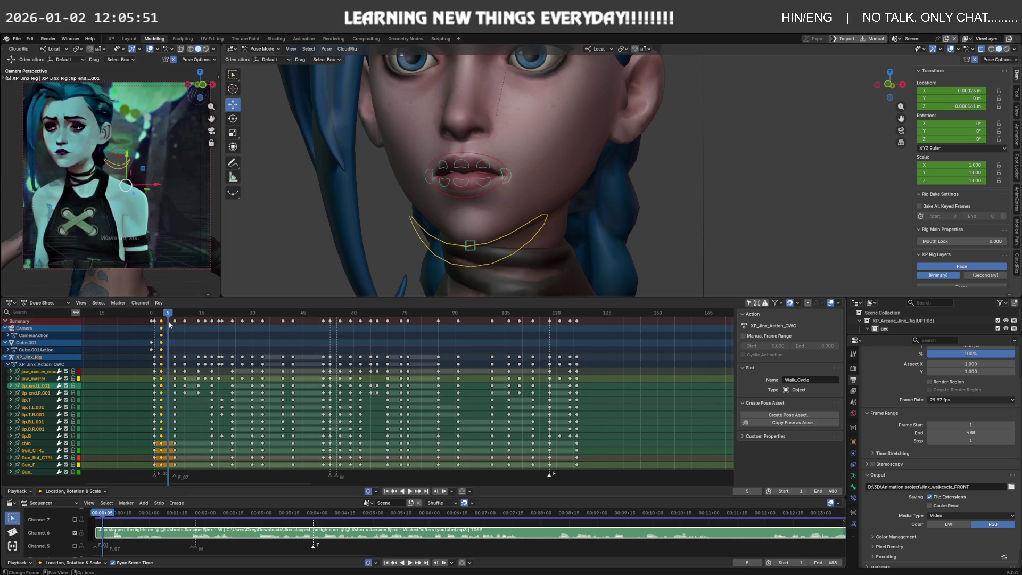
key(g)
Drop the duplicated keys near frame 128 and play back frames 128 to 131.
click(606, 360)
click(585, 320)
key(space)
mouse_move(584, 319)
mouse_down()
mouse_move(624, 315)
mouse_move(560, 316)
mouse_move(583, 318)
mouse_up()
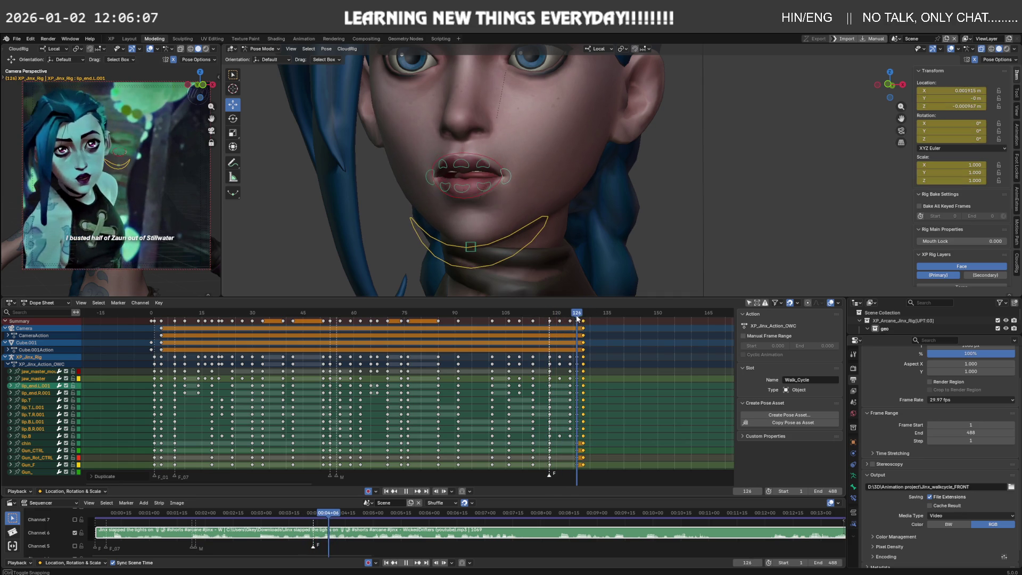
mouse_move(588, 320)
mouse_down()
mouse_move(589, 334)
mouse_move(571, 319)
mouse_up()
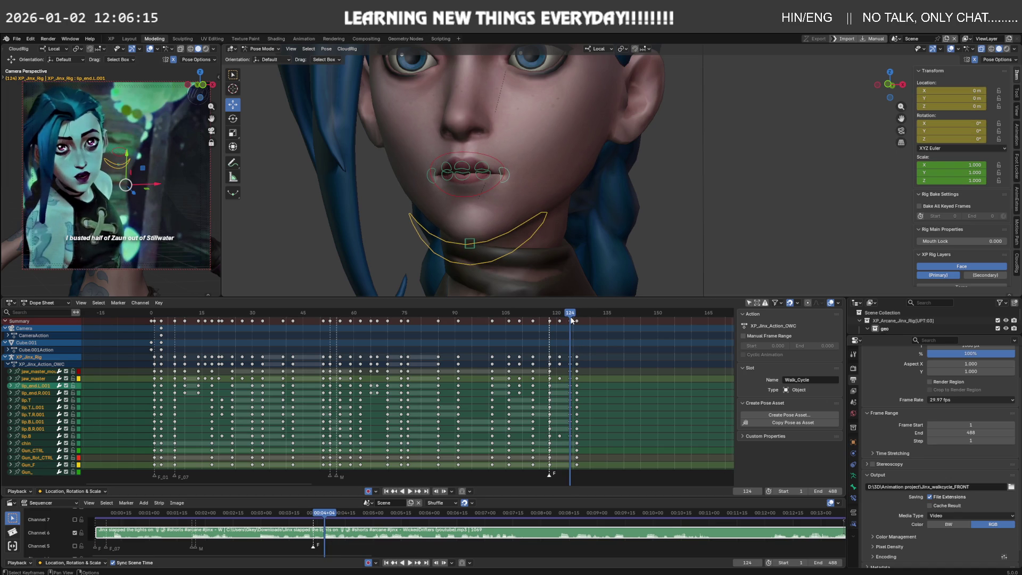
Re-pose the jaw by rotating jaw_master at frame 122.
key(Left)
middle_drag(557, 252, 478, 196)
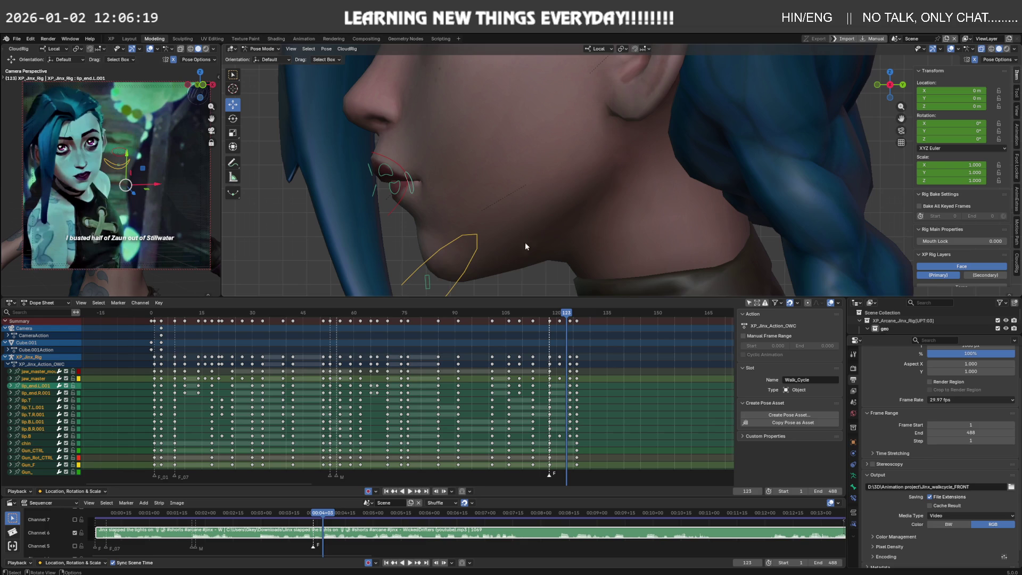
drag(567, 316, 586, 315)
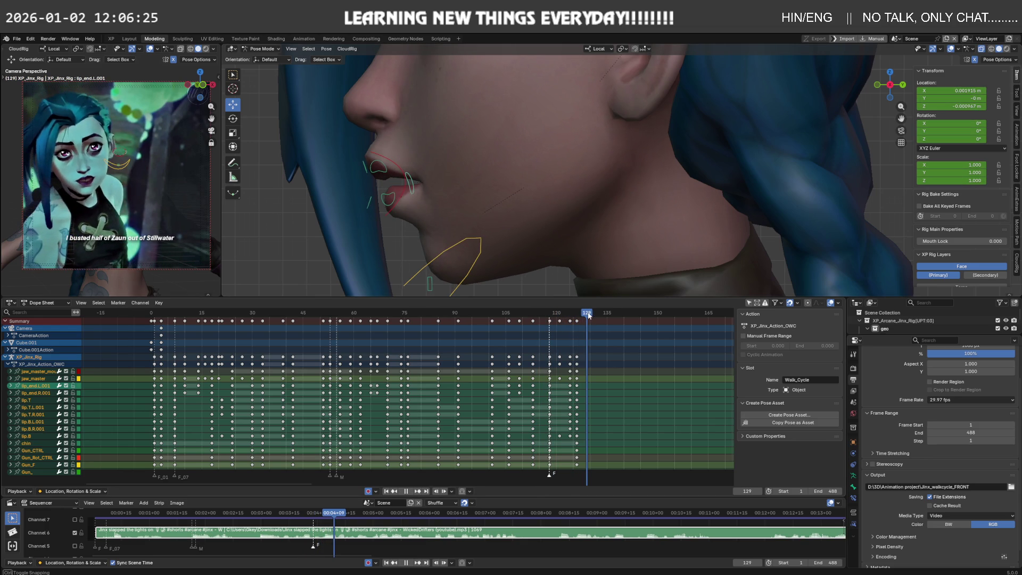
click(468, 244)
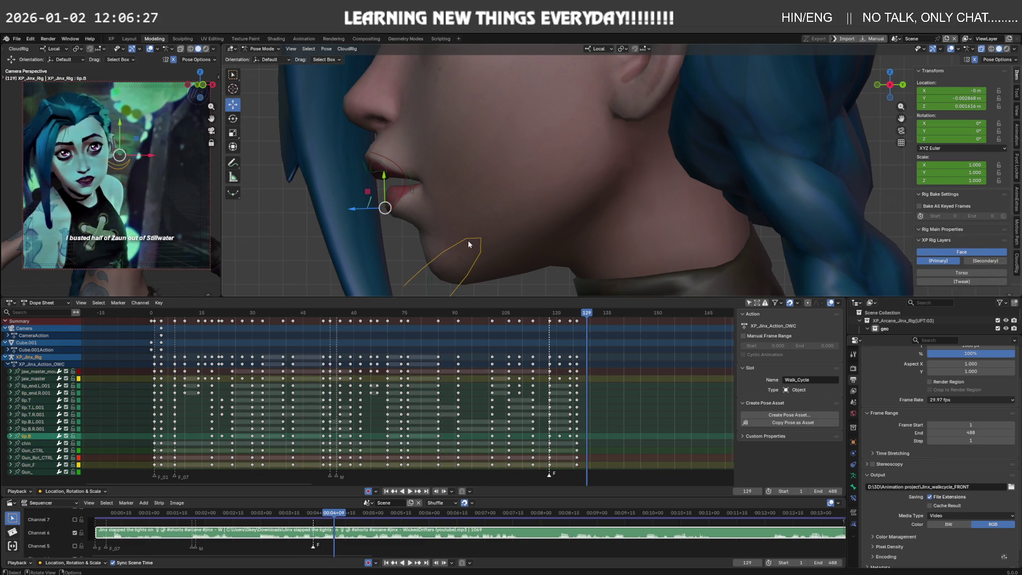
key(r)
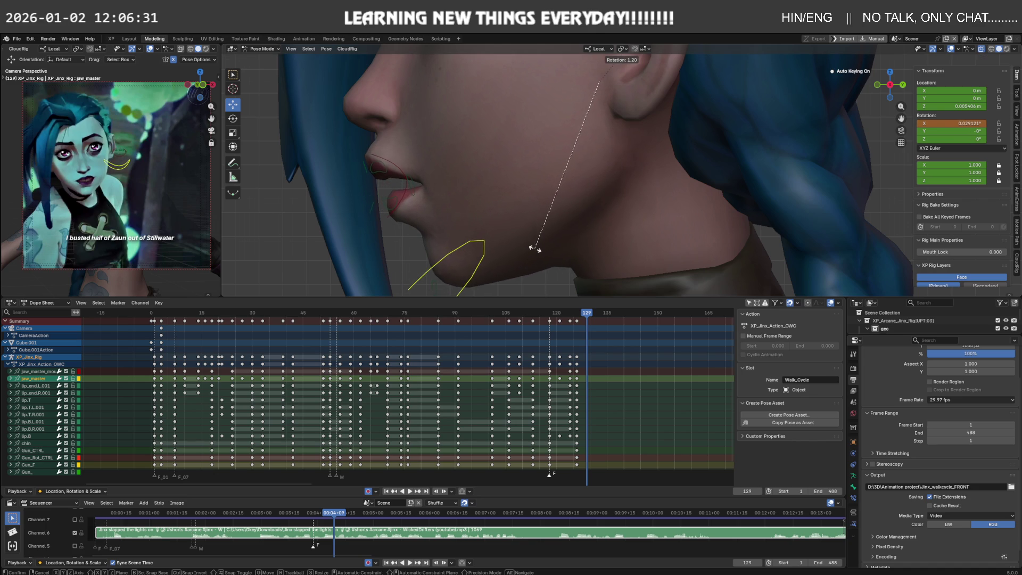
click(527, 247)
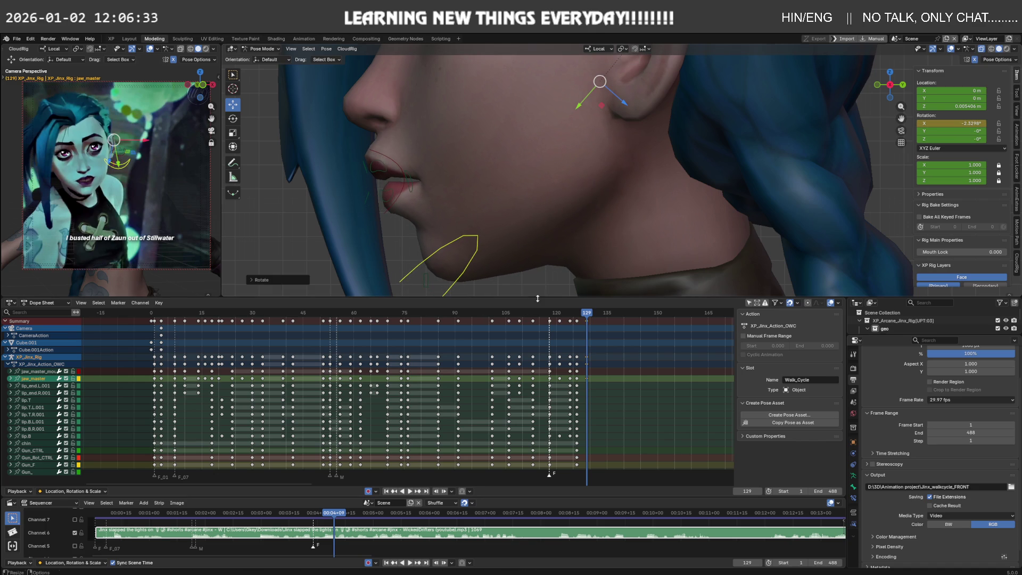
Duplicate the frame-124 key column and place the copy a few frames later.
drag(587, 315, 607, 315)
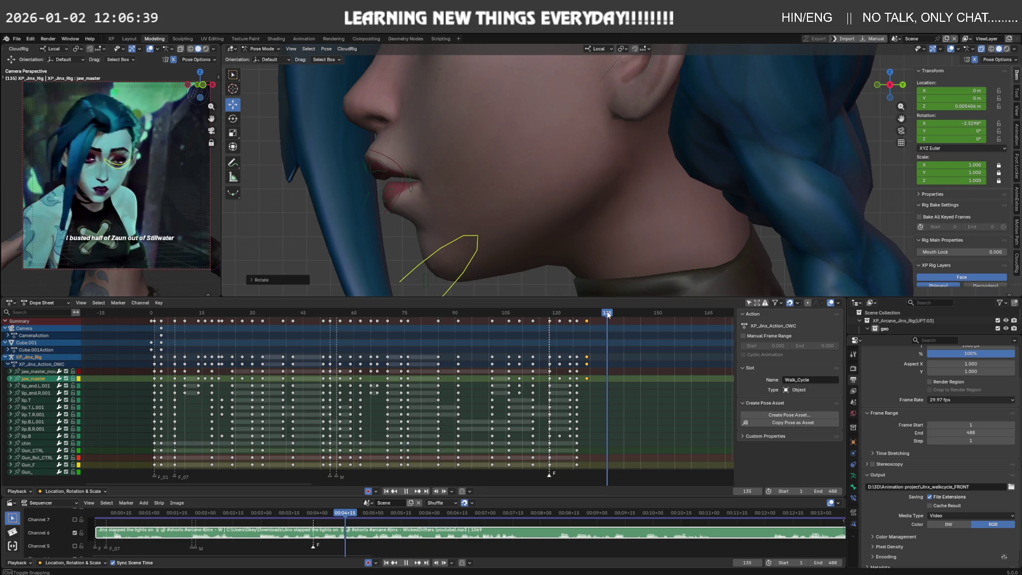
mouse_move(607, 313)
mouse_down()
mouse_move(562, 323)
mouse_move(577, 330)
mouse_up()
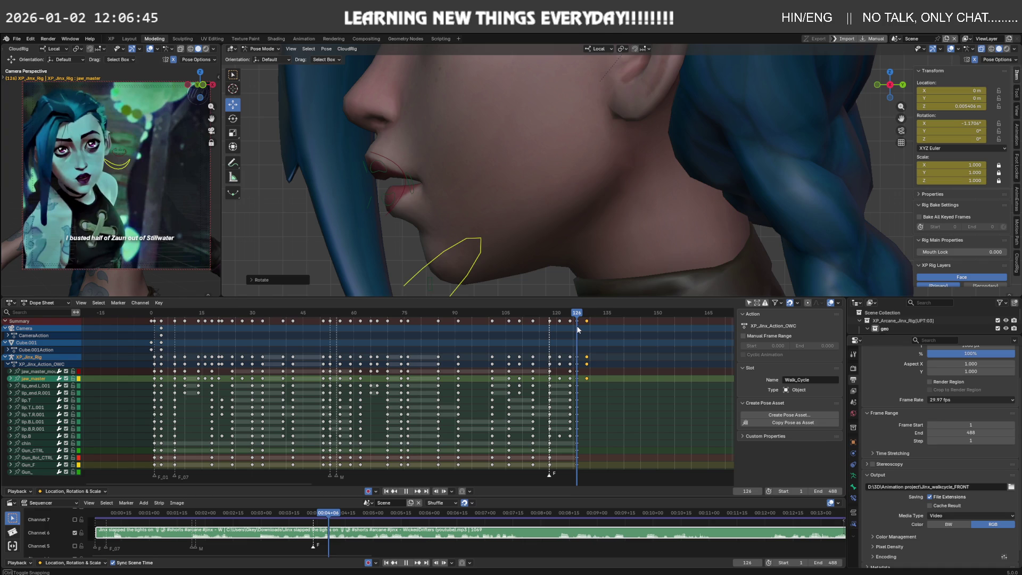
drag(578, 329, 580, 326)
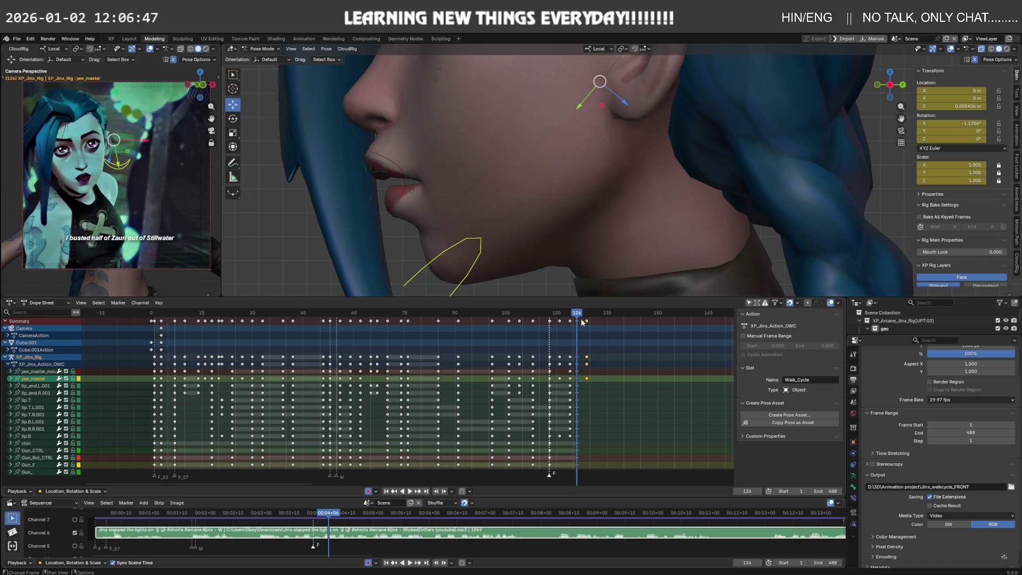
alt+click(577, 332)
click(582, 331)
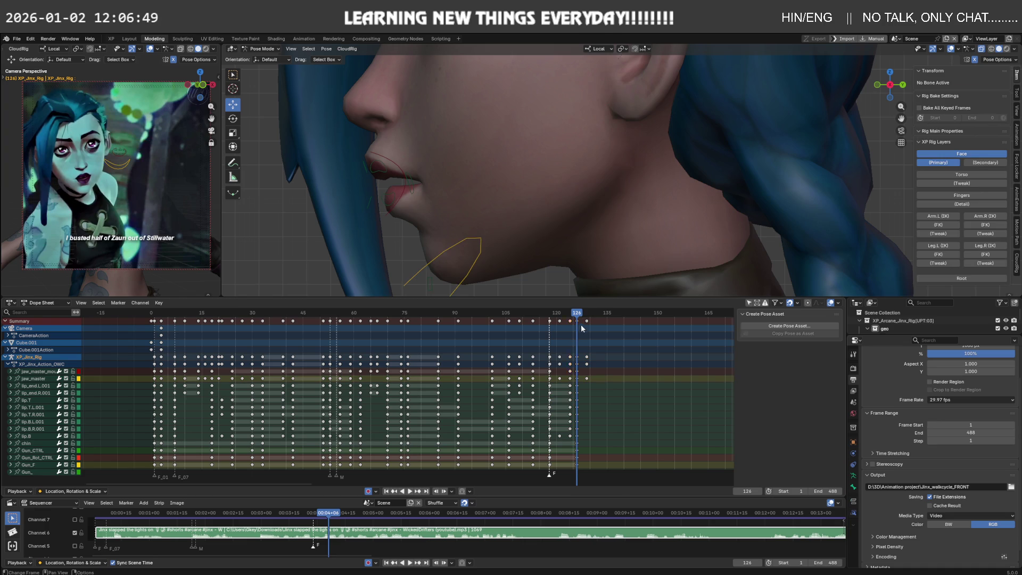
key(g)
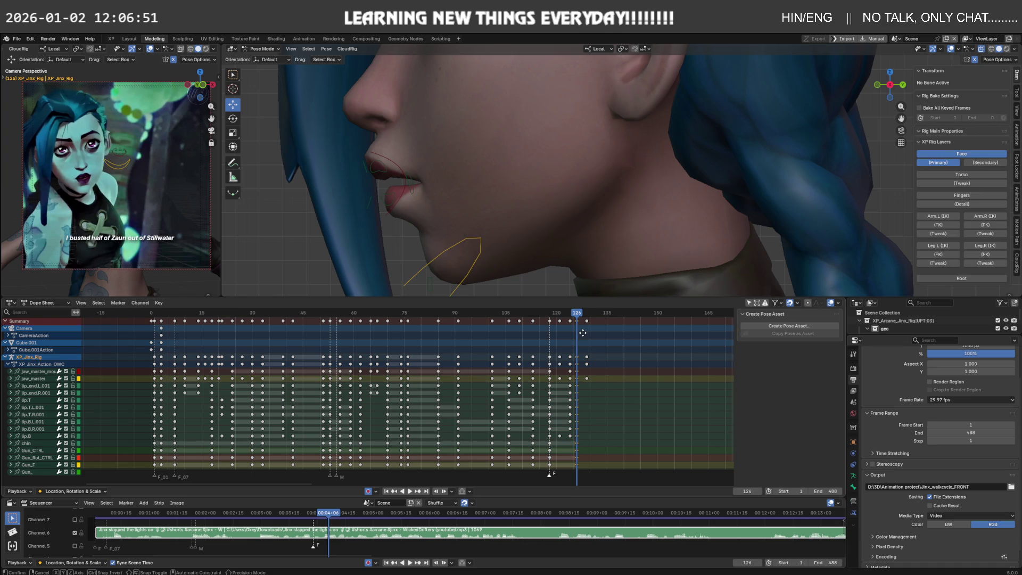
click(585, 322)
Shift the copied keys one frame later after previewing to frame 135.
click(580, 315)
drag(580, 315, 608, 318)
key(g)
click(616, 325)
Rotate jaw_master to a new pose at frame 136 and review frames 122 to 141.
key(Right)
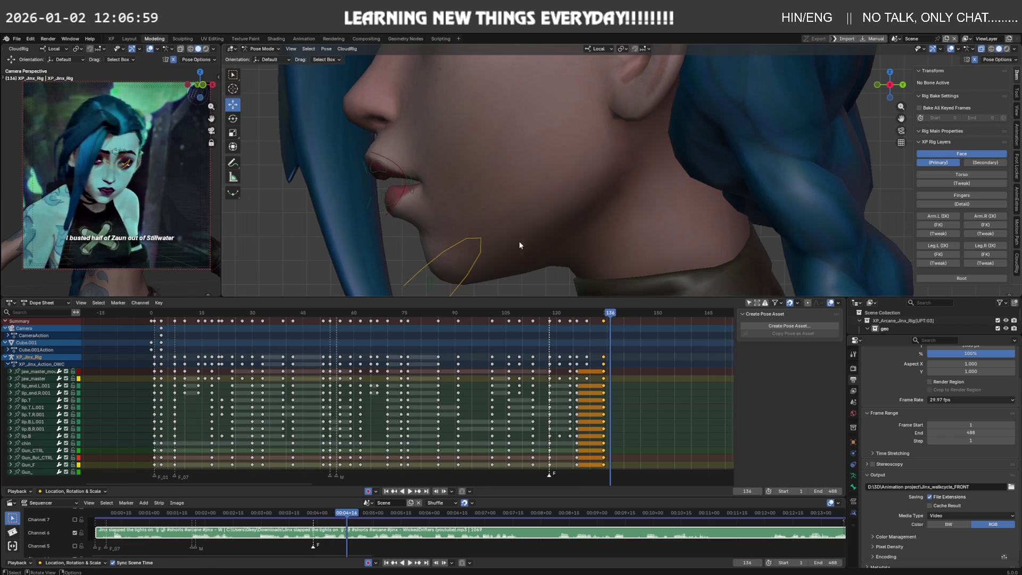
click(482, 244)
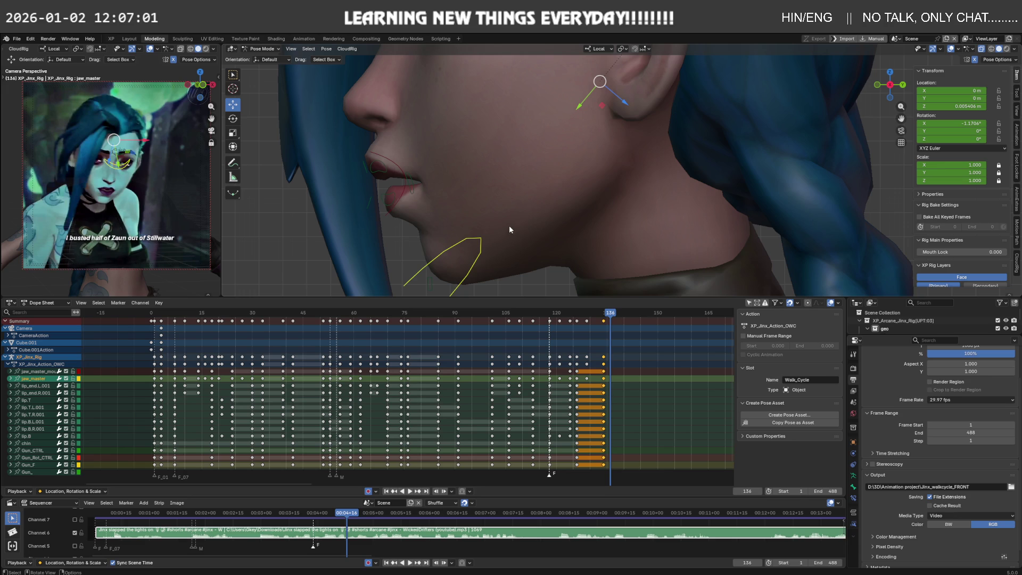
key(r)
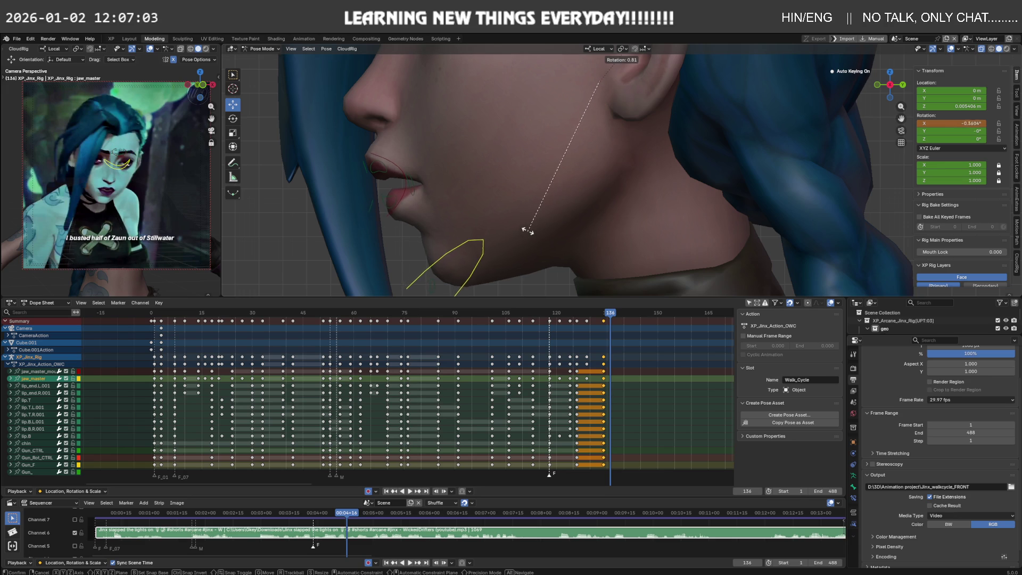
key(g)
click(530, 231)
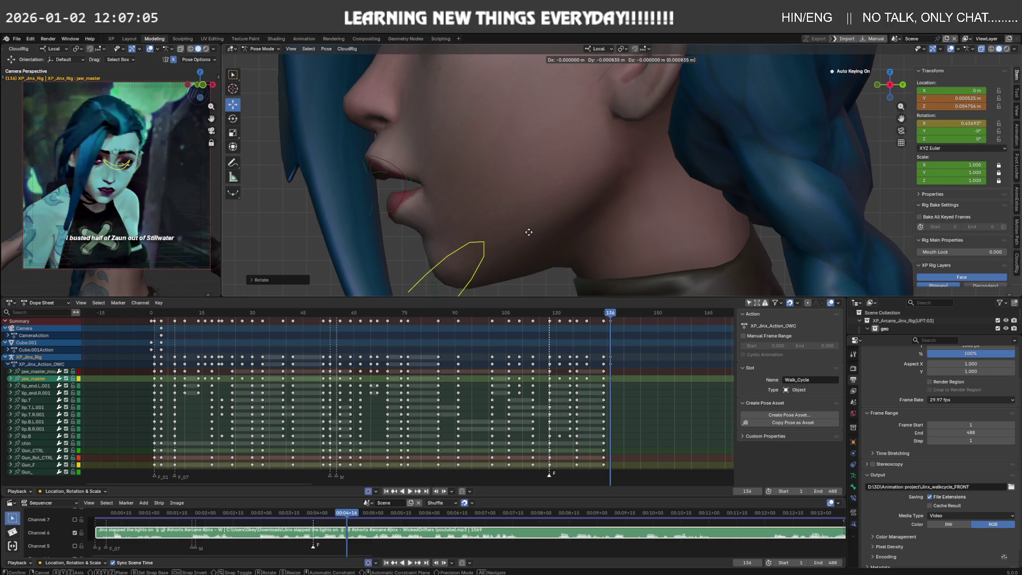
drag(612, 315, 629, 315)
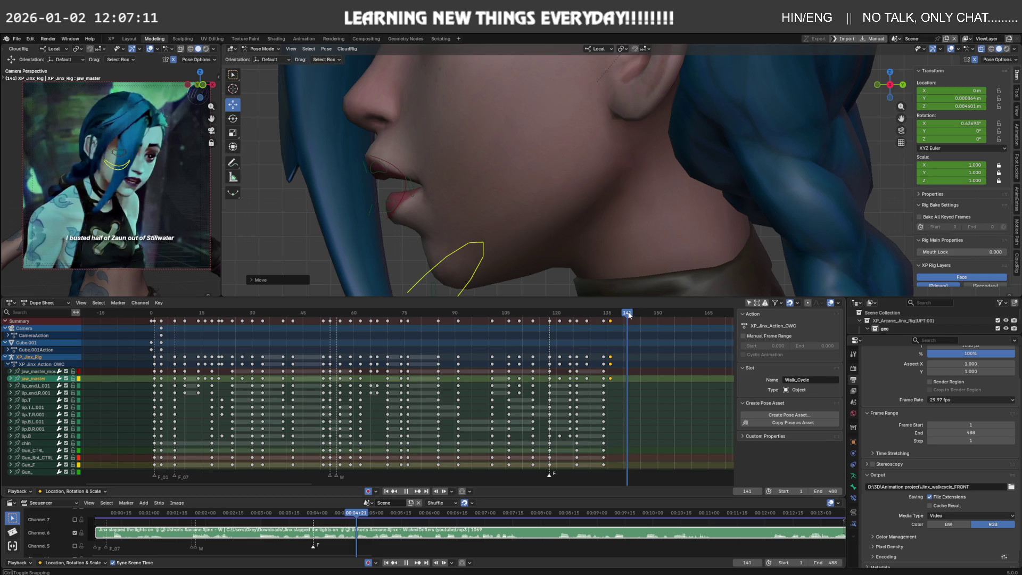
mouse_move(629, 315)
mouse_down()
mouse_move(540, 321)
mouse_move(552, 320)
mouse_move(580, 469)
mouse_up()
key(g)
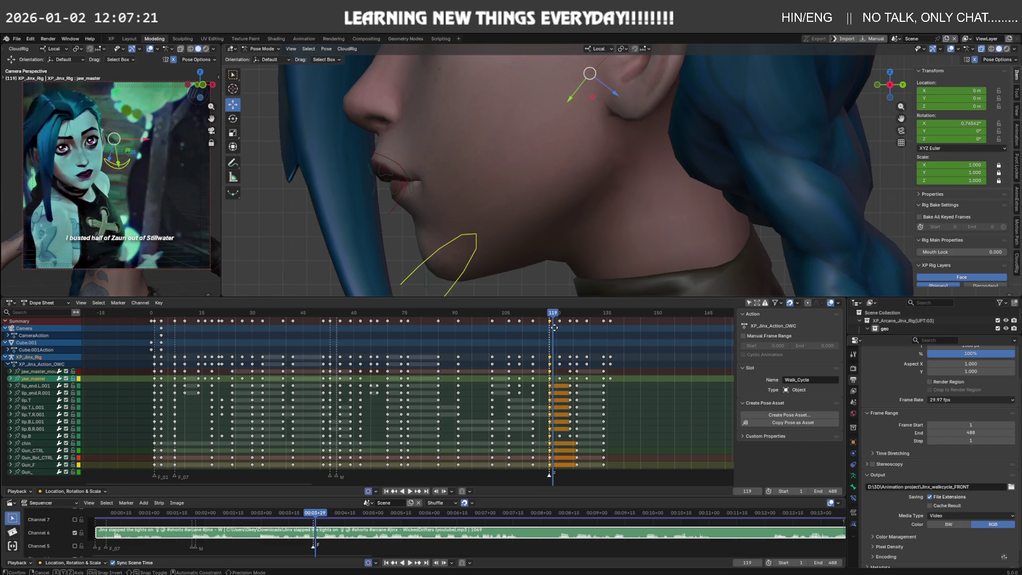
Drop the duplicated keys, then add a marker at frame 24 and rename it S.
click(621, 328)
mouse_move(554, 315)
mouse_down()
mouse_move(628, 316)
mouse_move(232, 316)
mouse_up()
key(m)
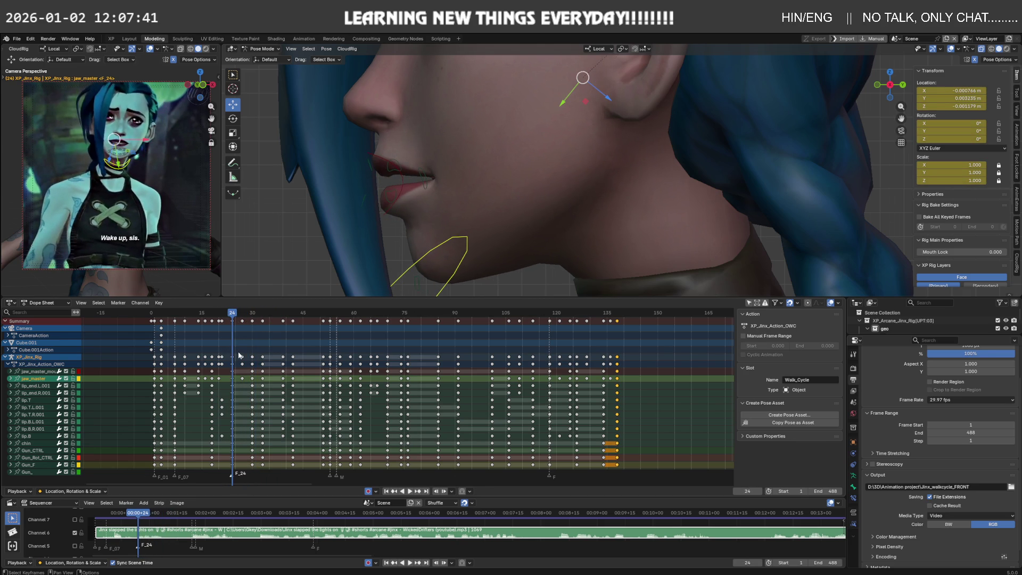
key(F2)
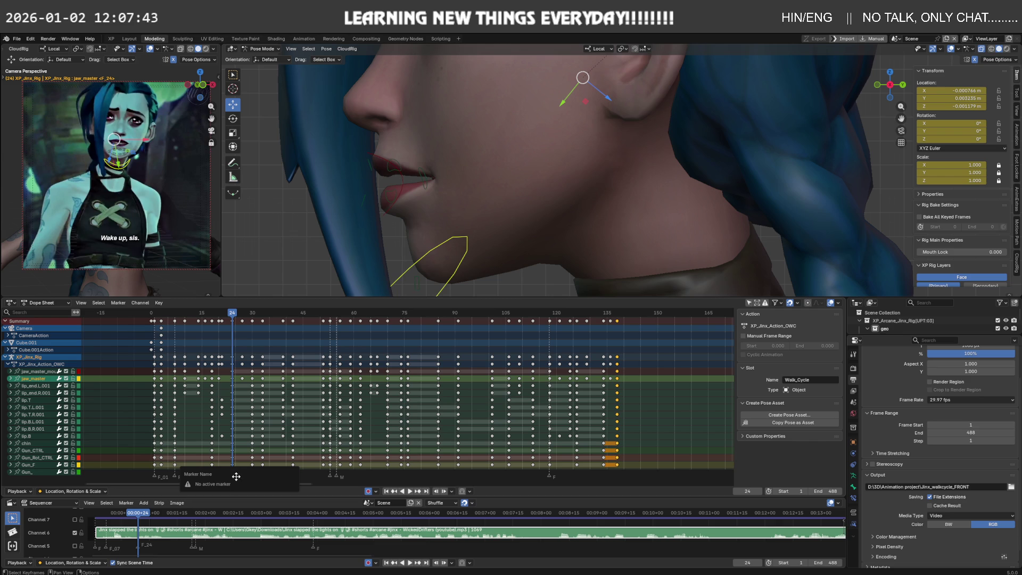
click(236, 475)
key(F2)
text(S)
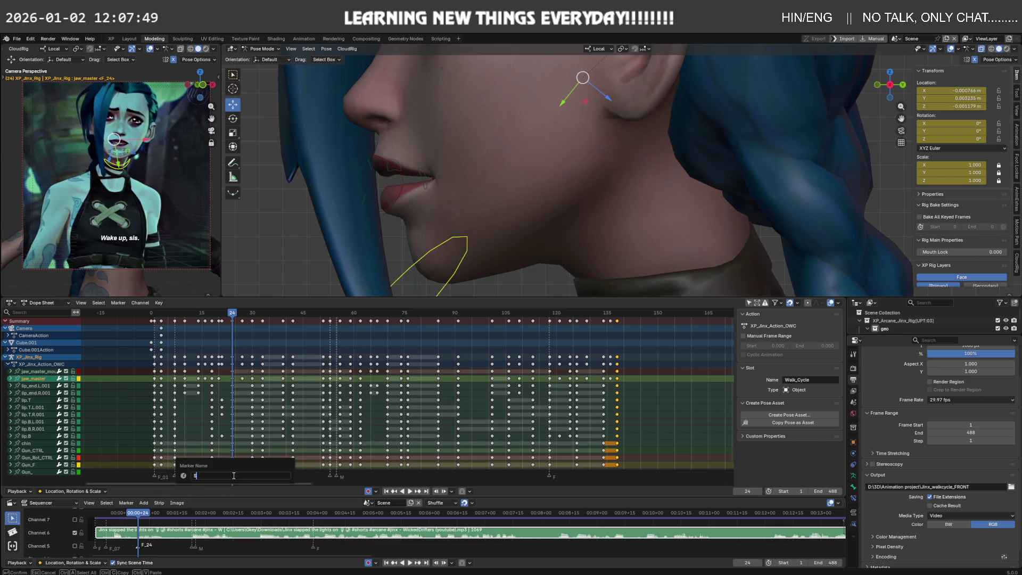
key(Return)
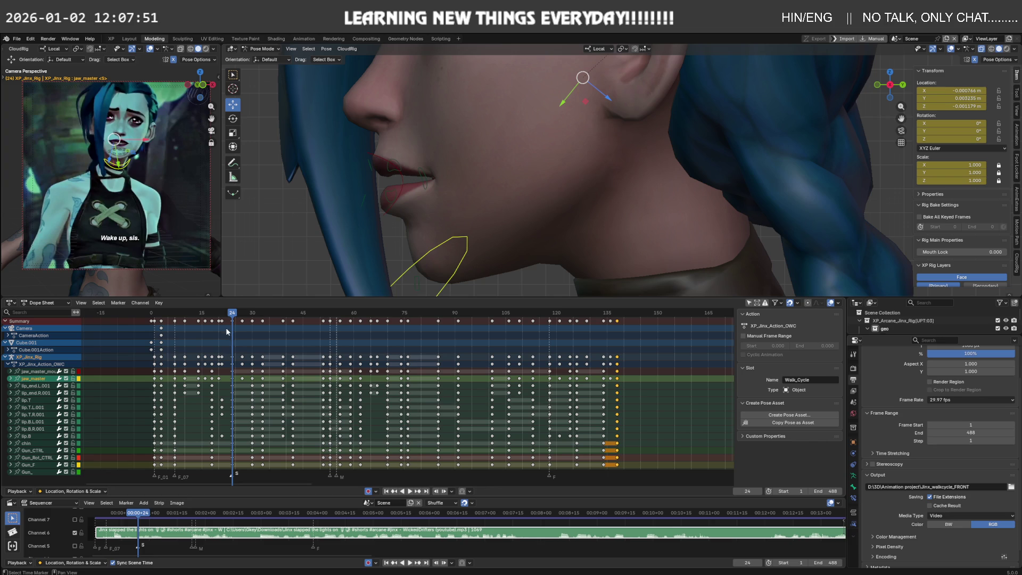
Copy the frame-24 mouth keys to around frame 137 and review the lip-sync to frame 143.
click(236, 364)
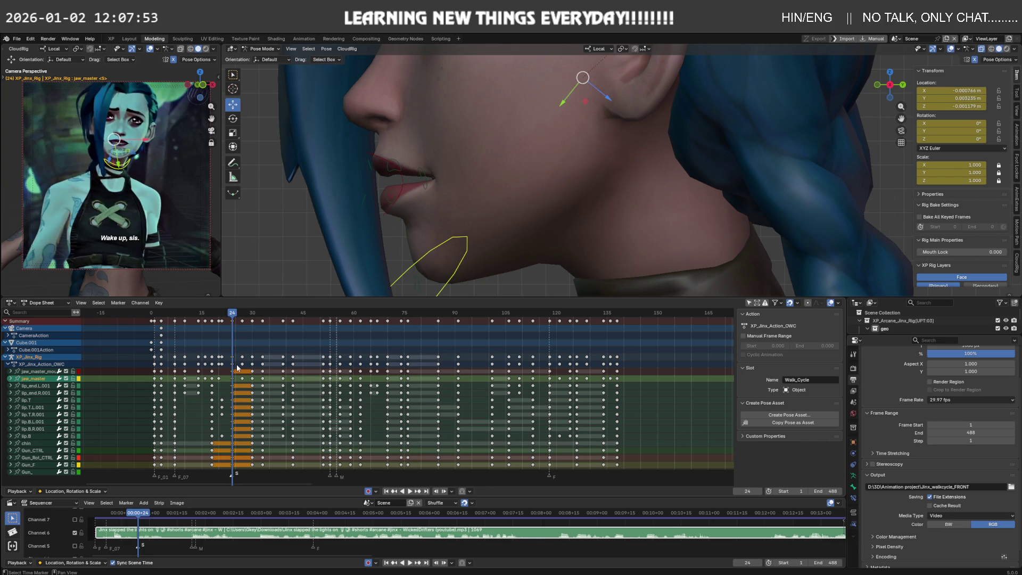
key(g)
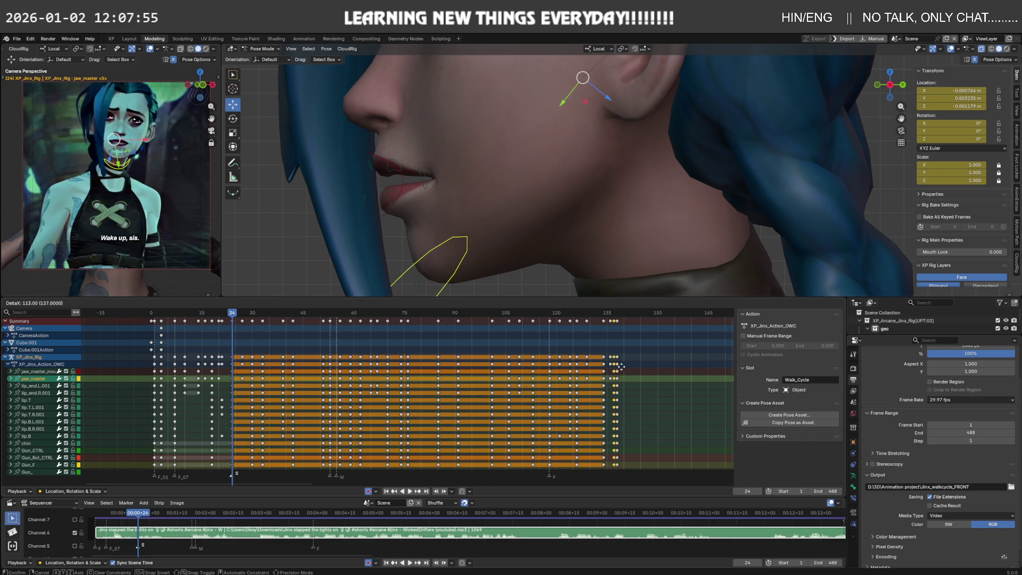
click(628, 367)
click(608, 314)
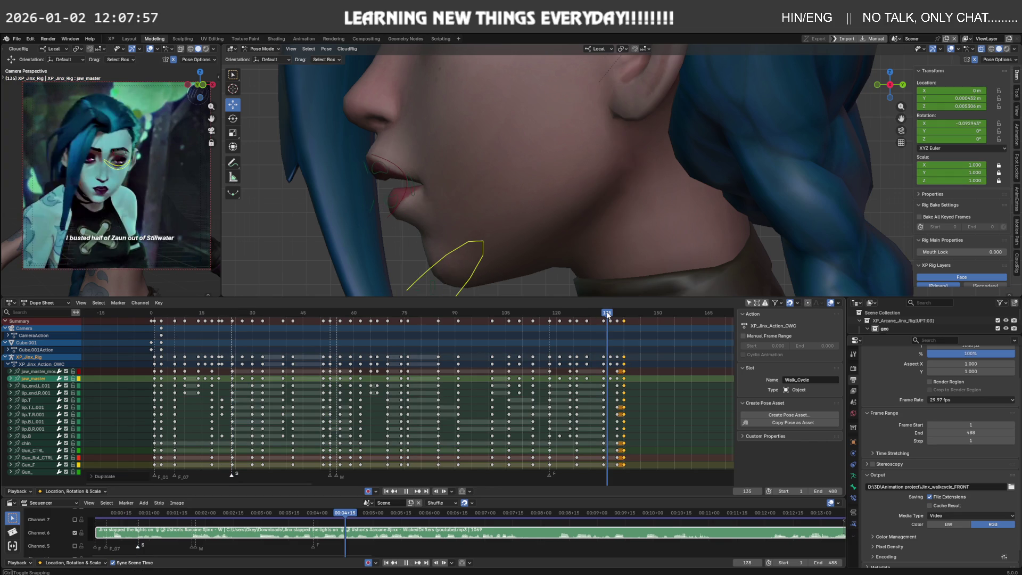
drag(608, 314, 633, 318)
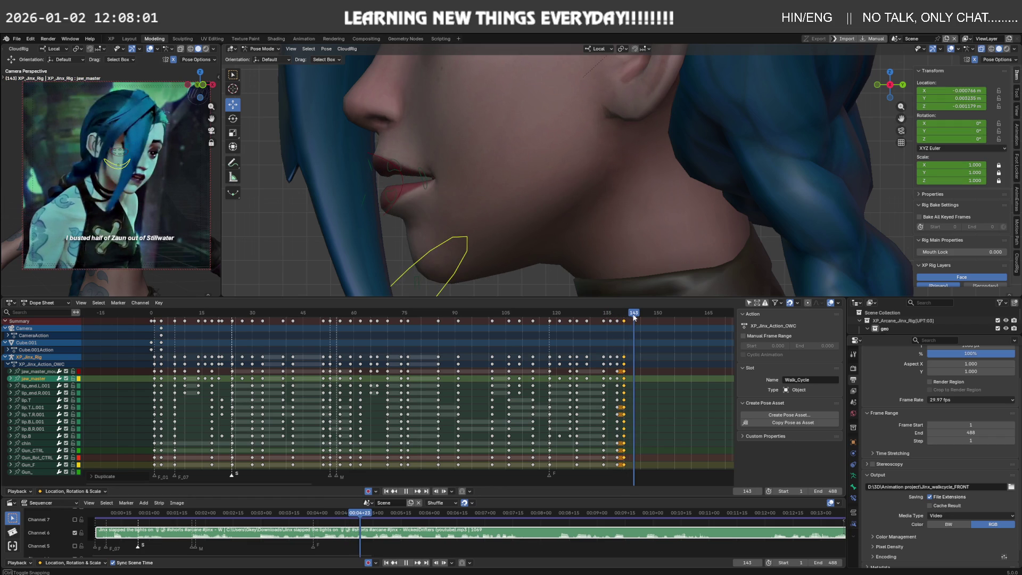
drag(633, 318, 631, 317)
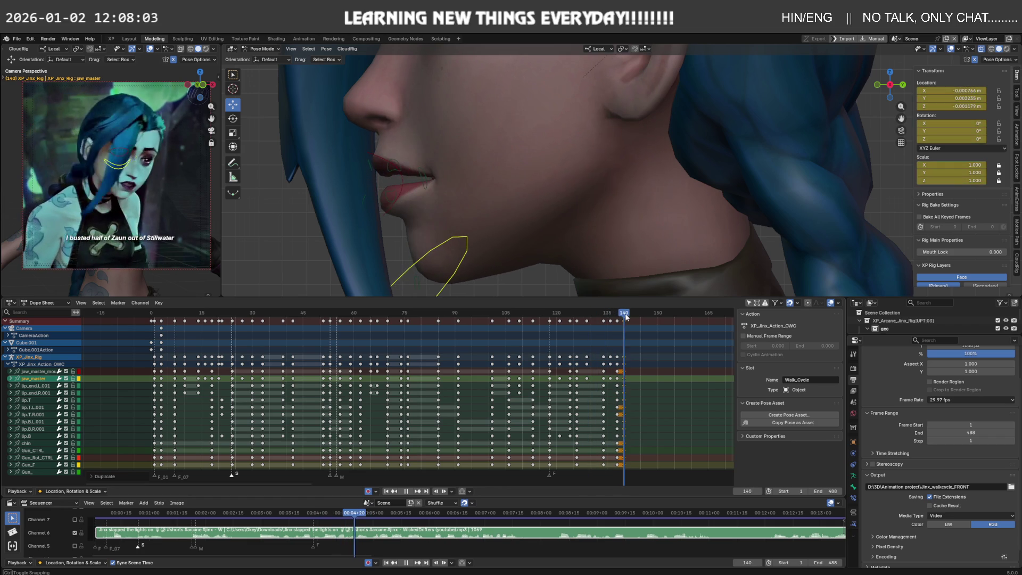
mouse_move(631, 317)
mouse_down()
mouse_move(615, 319)
mouse_move(643, 318)
mouse_move(503, 322)
mouse_move(522, 321)
mouse_up()
Check the jaw pose between frames 109 and 119, confirming its rotation and playing it back.
mouse_move(495, 191)
middle_down()
mouse_move(516, 197)
mouse_move(541, 256)
middle_up()
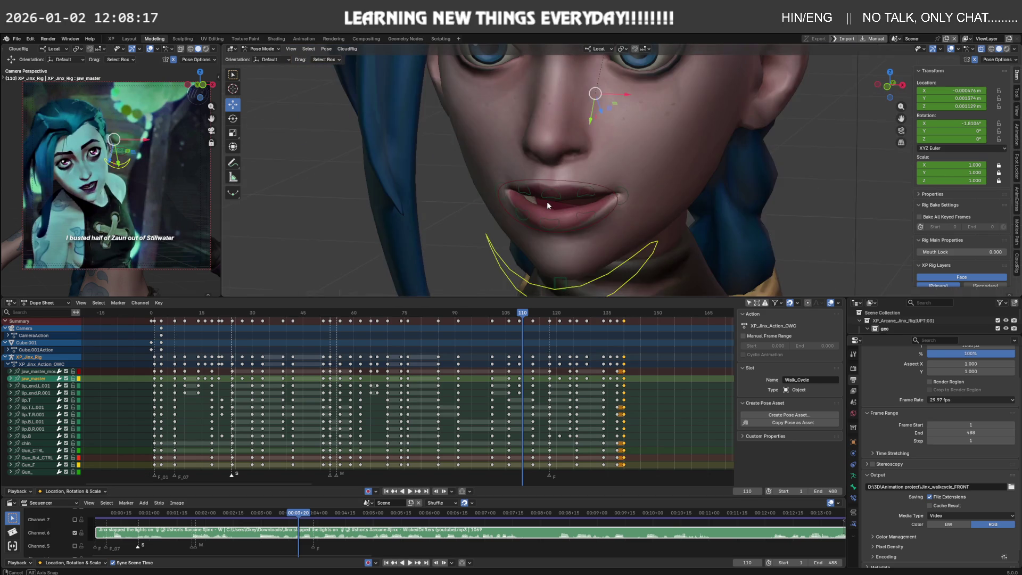
click(516, 249)
mouse_move(522, 313)
mouse_down()
mouse_move(394, 315)
mouse_move(521, 308)
mouse_up()
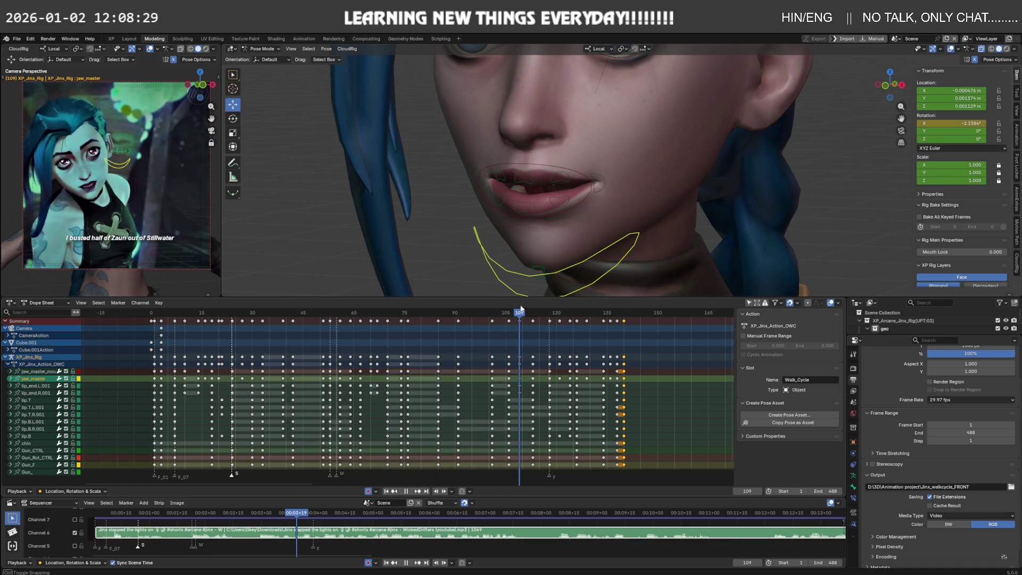
middle_drag(485, 317, 458, 308)
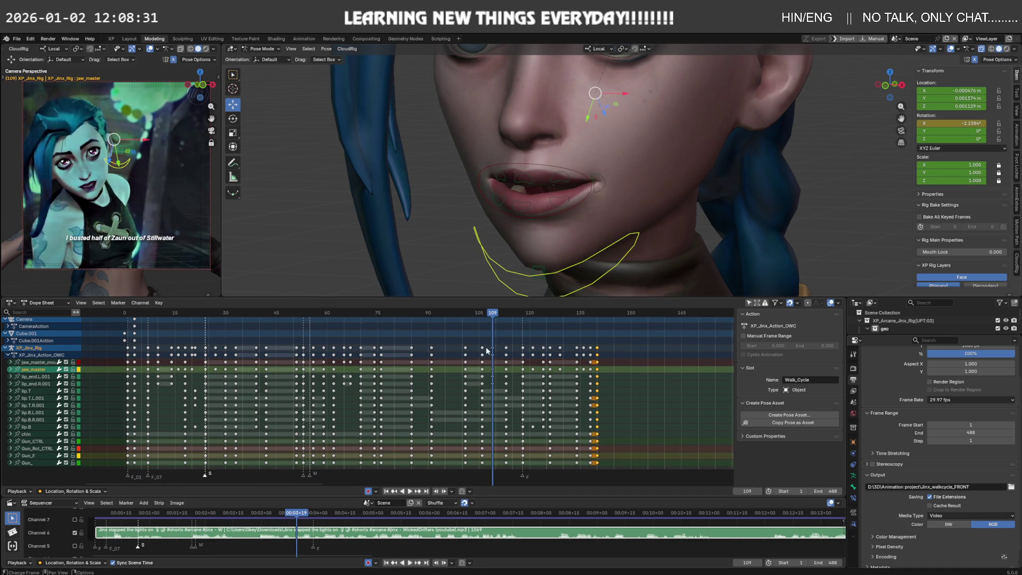
mouse_move(493, 316)
mouse_down()
mouse_move(530, 318)
mouse_move(251, 318)
mouse_up()
key(space)
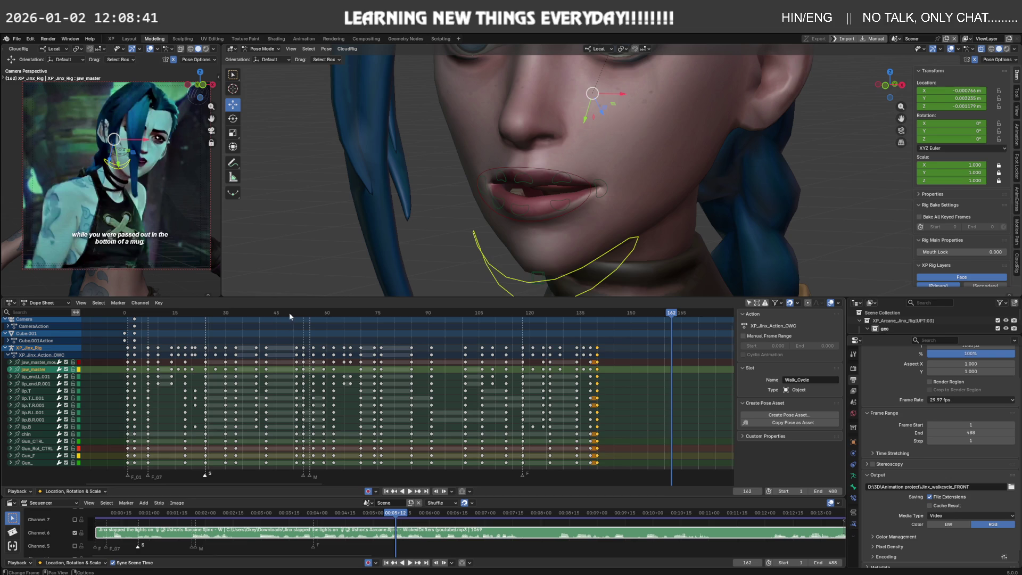
key(Escape)
mouse_move(253, 315)
mouse_down()
mouse_move(203, 319)
mouse_move(226, 322)
mouse_up()
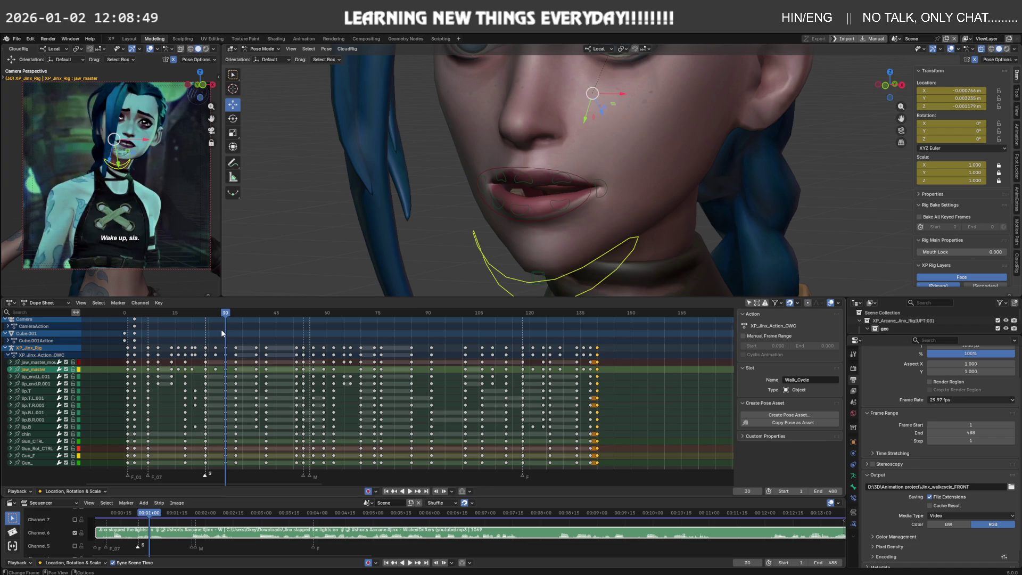
Select the keys around frame 30 and play back to check the lip-sync near frames 137–142.
drag(222, 329, 230, 371)
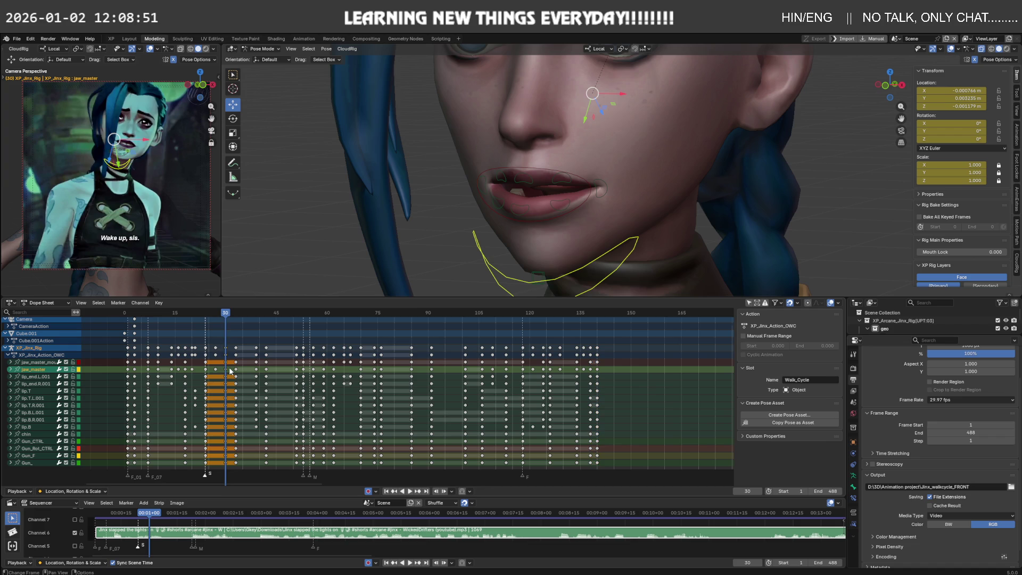
key(space)
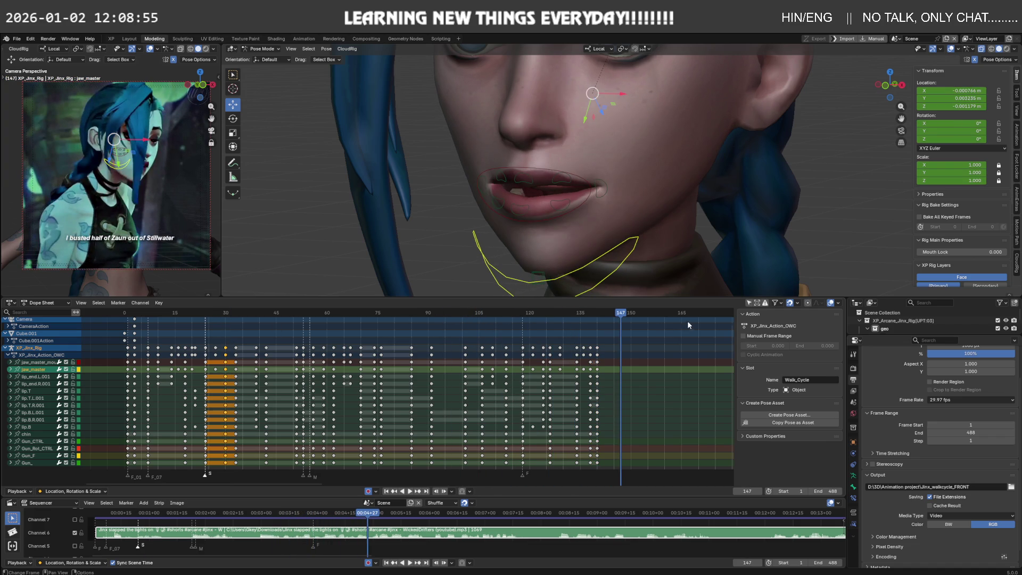
drag(624, 313, 605, 316)
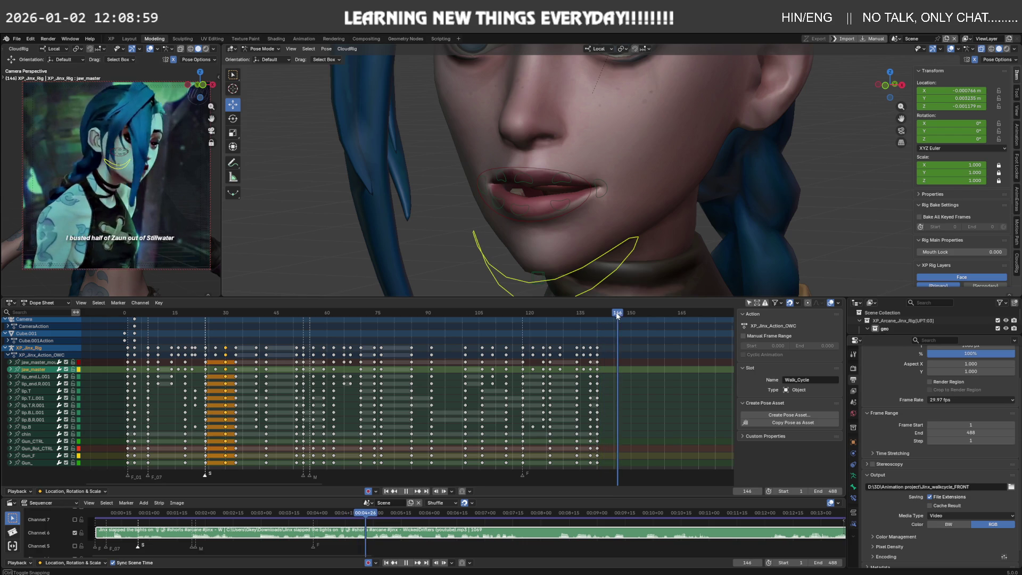
drag(605, 316, 237, 319)
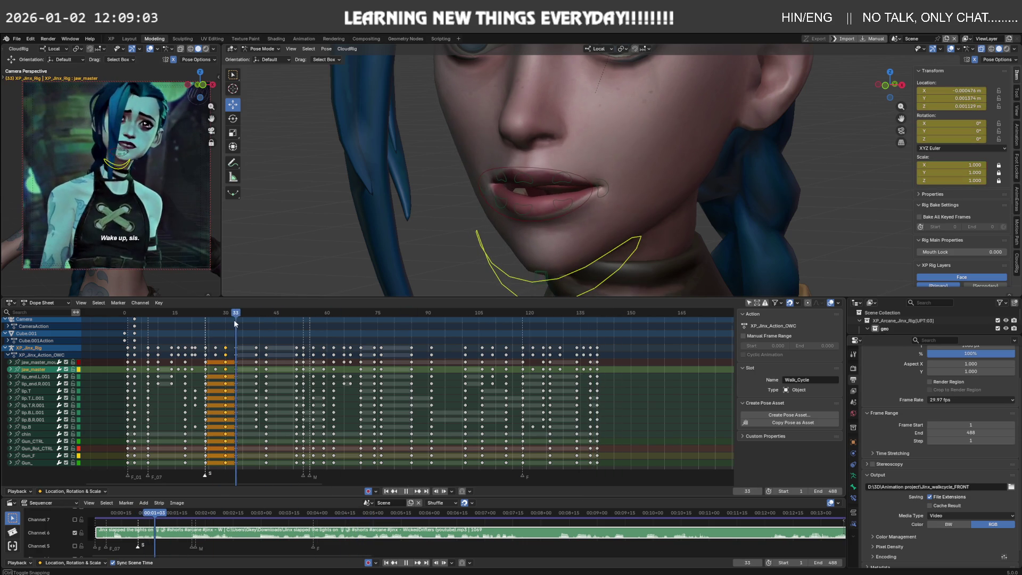
Duplicate the frame-34 mouth keys to frame 144 and play through the ending.
drag(247, 362, 594, 362)
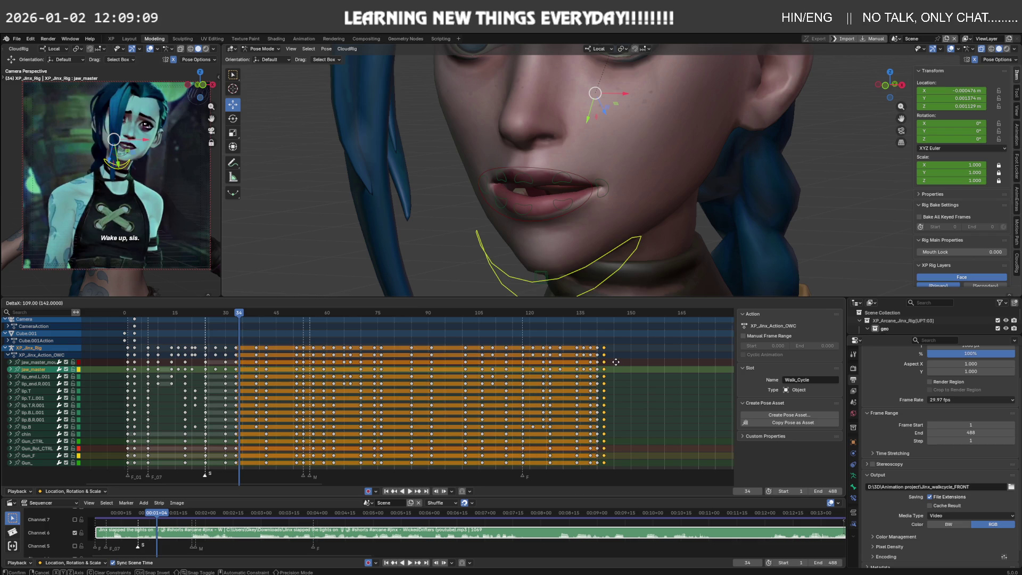
click(620, 361)
key(space)
mouse_move(569, 314)
mouse_down()
mouse_move(642, 314)
mouse_move(625, 319)
mouse_up()
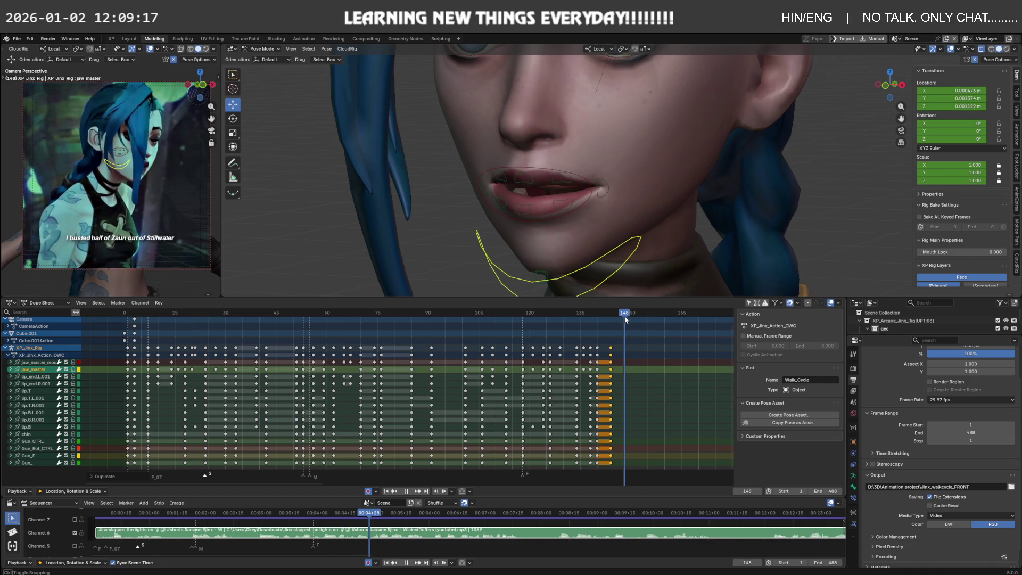
middle_drag(617, 271, 584, 243)
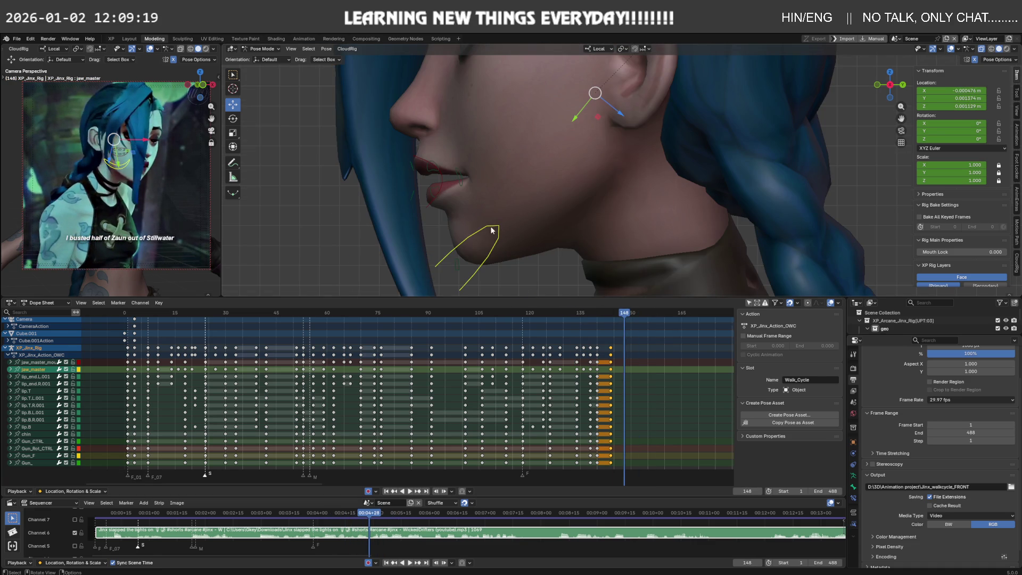
Re-rotate the jaw bone and review the playback from frame 117 to 140.
key(r)
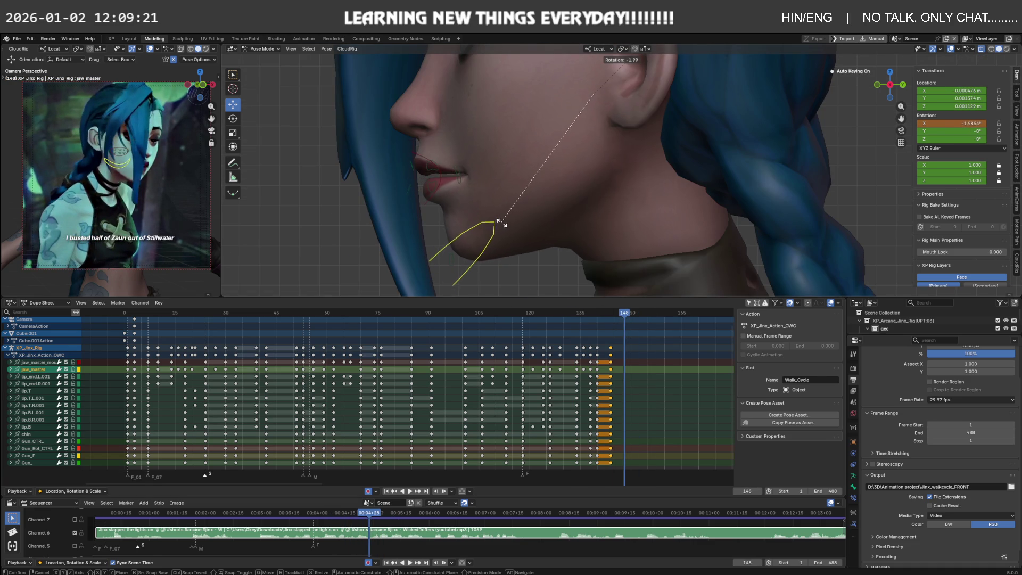
click(503, 223)
drag(627, 314, 515, 321)
key(space)
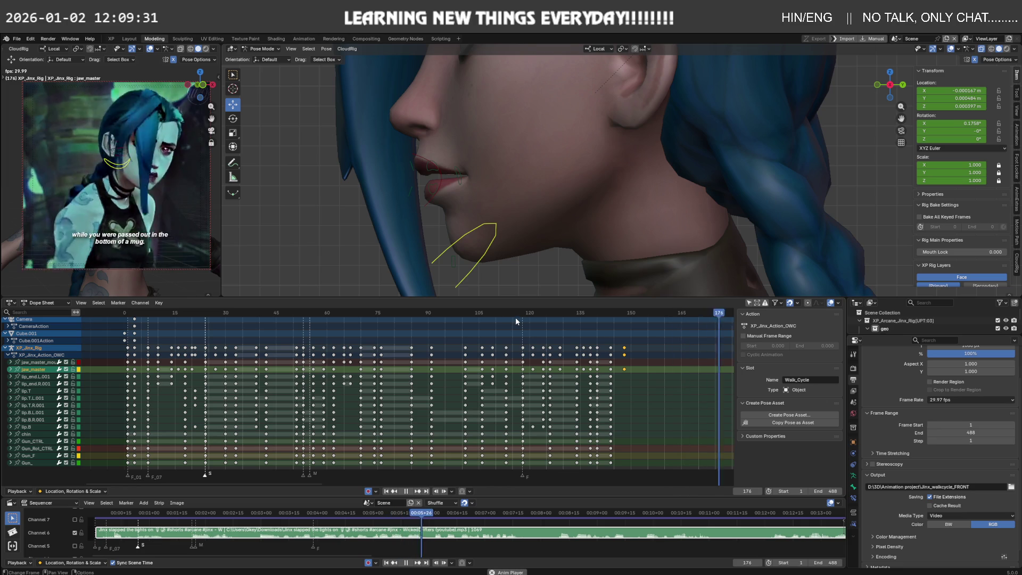
click(518, 314)
key(space)
drag(597, 314, 598, 314)
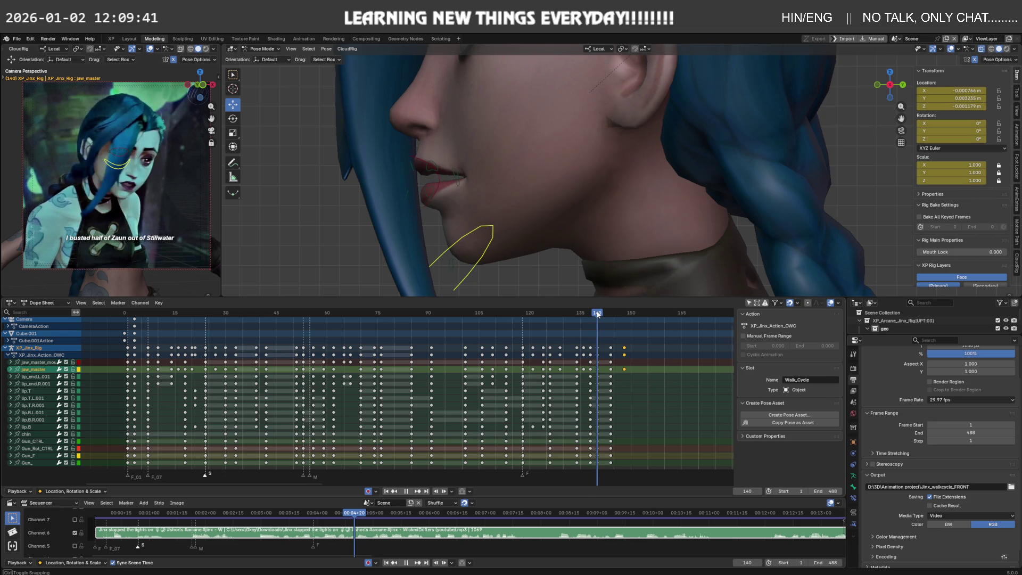
Rotate and move the jaw bone at frame 138, then check frames 142–144.
key(r)
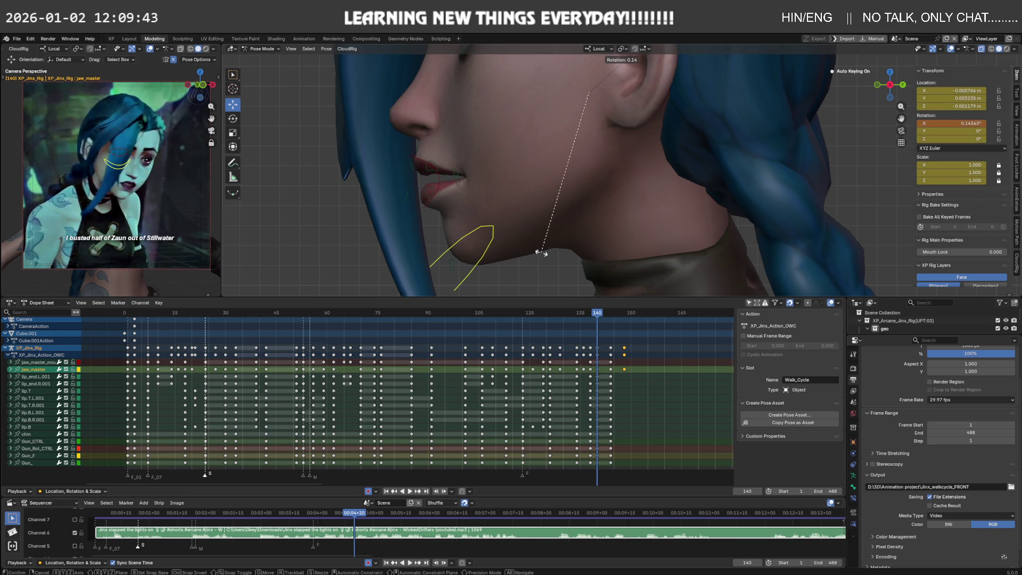
click(541, 252)
key(g)
click(544, 249)
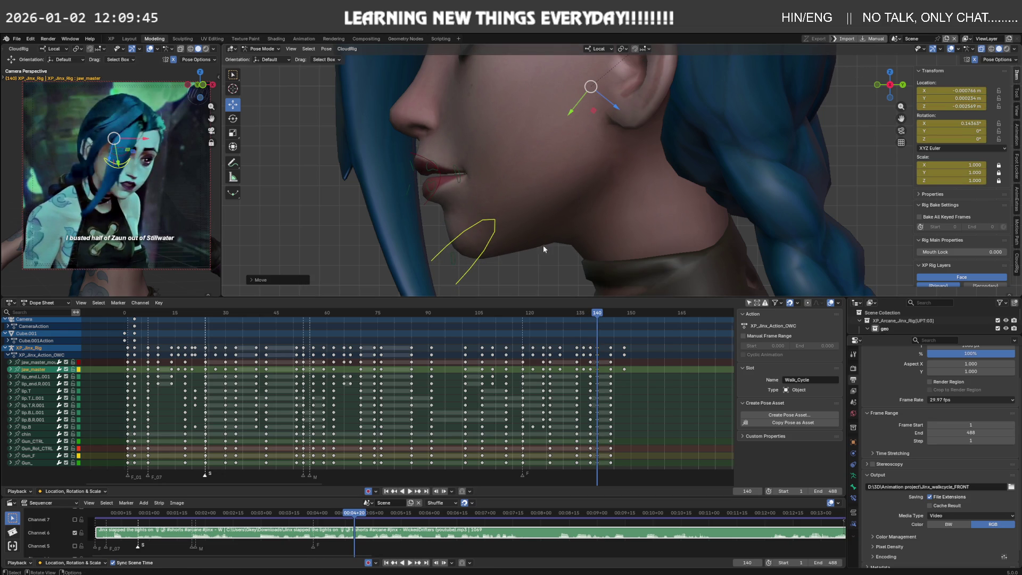
mouse_move(599, 312)
mouse_down()
mouse_move(634, 312)
mouse_move(621, 318)
mouse_up()
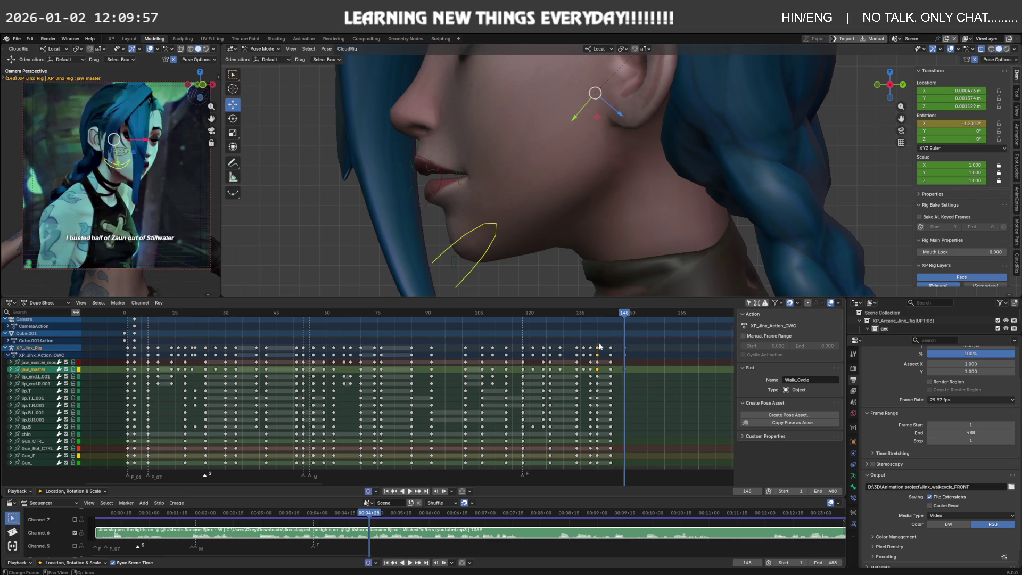
click(603, 314)
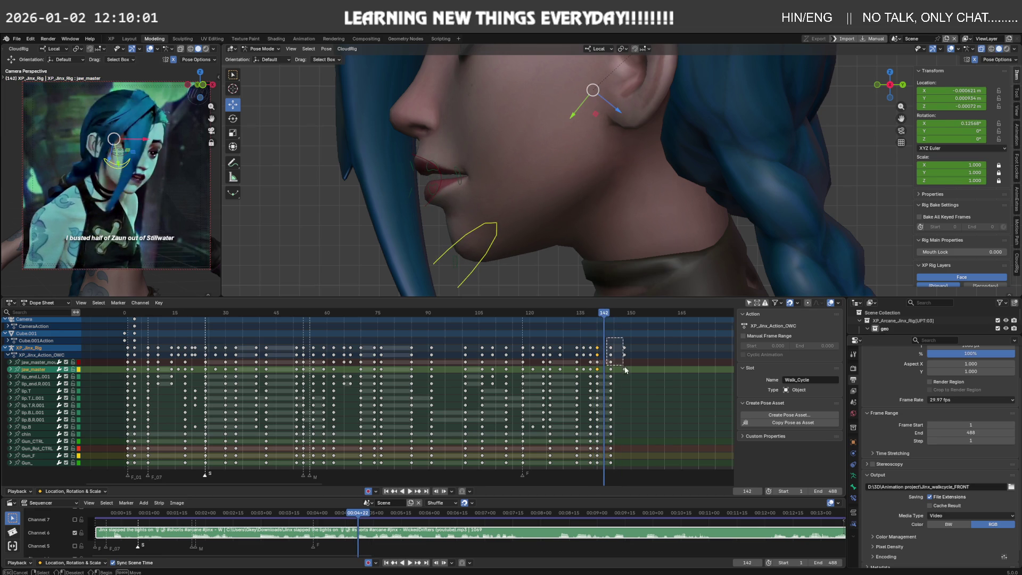
Slide the selected keys two frames earlier and the keys near frame 145 one frame earlier.
key(g)
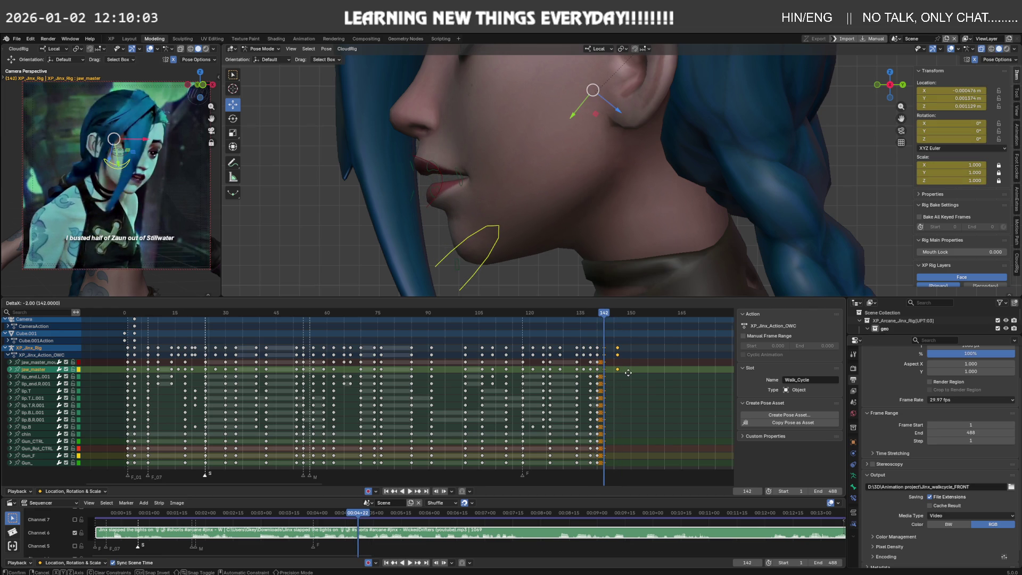
click(628, 372)
drag(628, 372, 627, 372)
key(g)
click(618, 366)
mouse_move(604, 313)
mouse_down()
mouse_move(592, 320)
mouse_move(635, 320)
mouse_up()
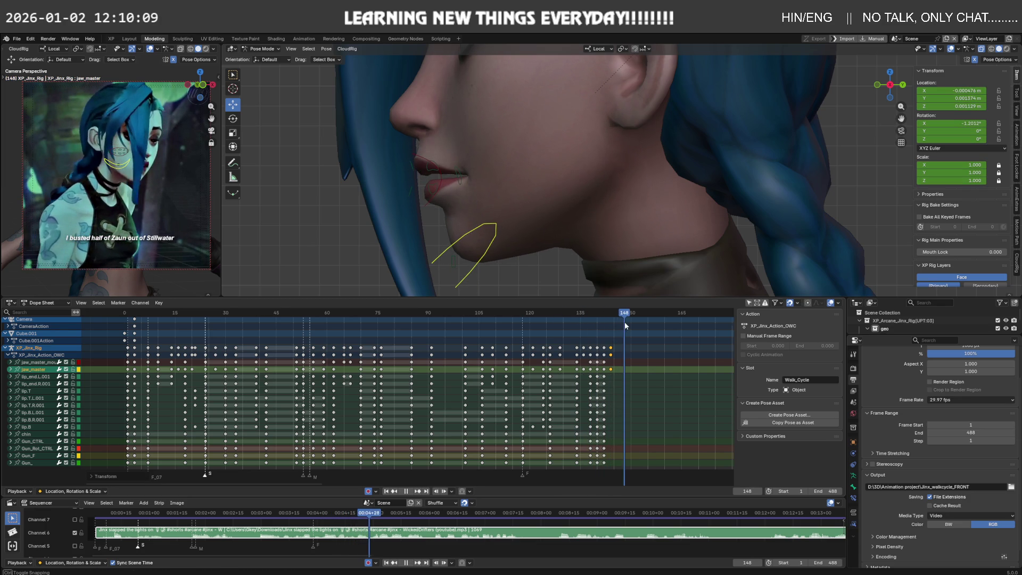
Duplicate the frame-7 mouth keys to frame 152 and review the ending playback.
drag(635, 321, 148, 324)
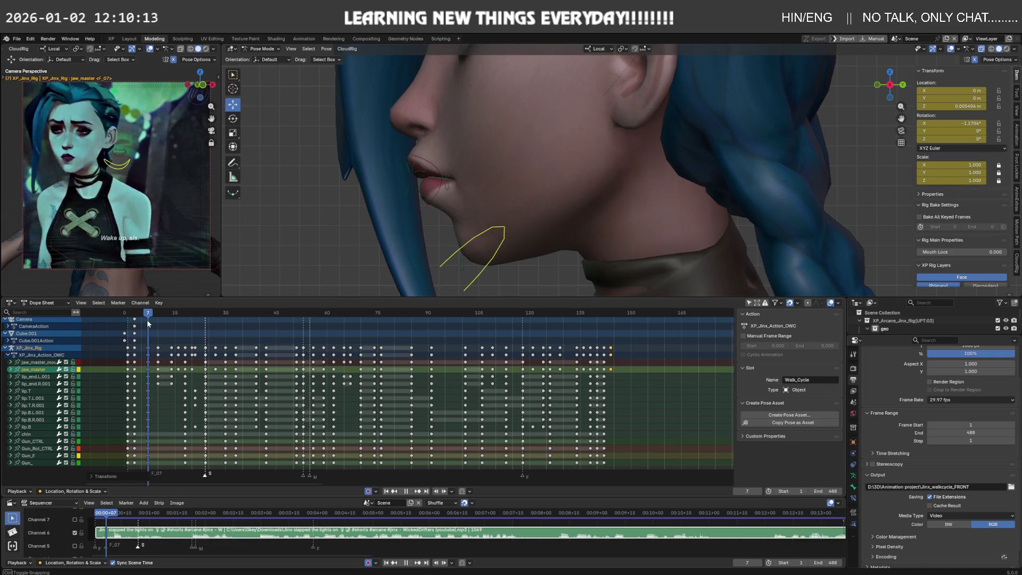
click(157, 369)
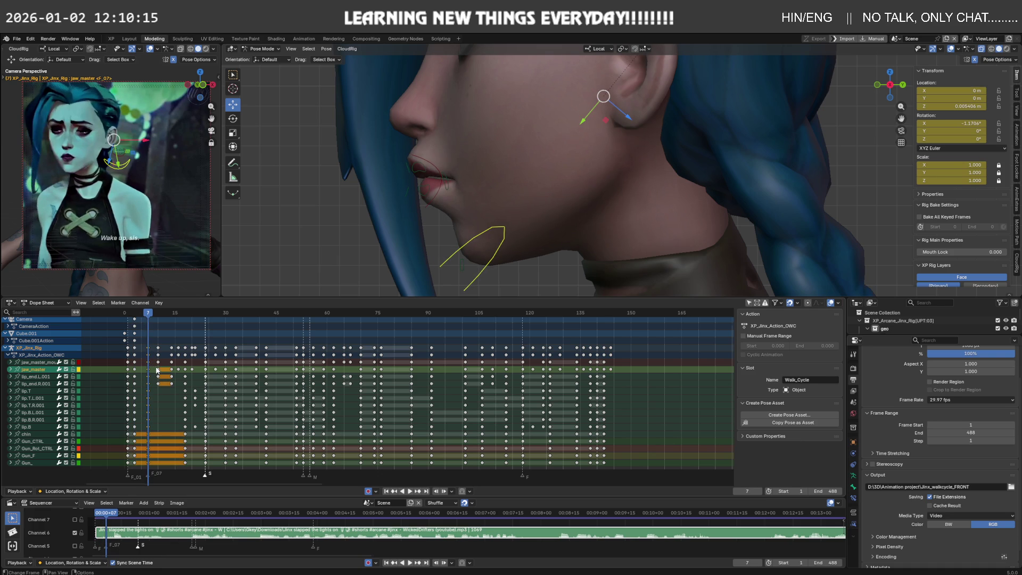
drag(154, 366, 642, 365)
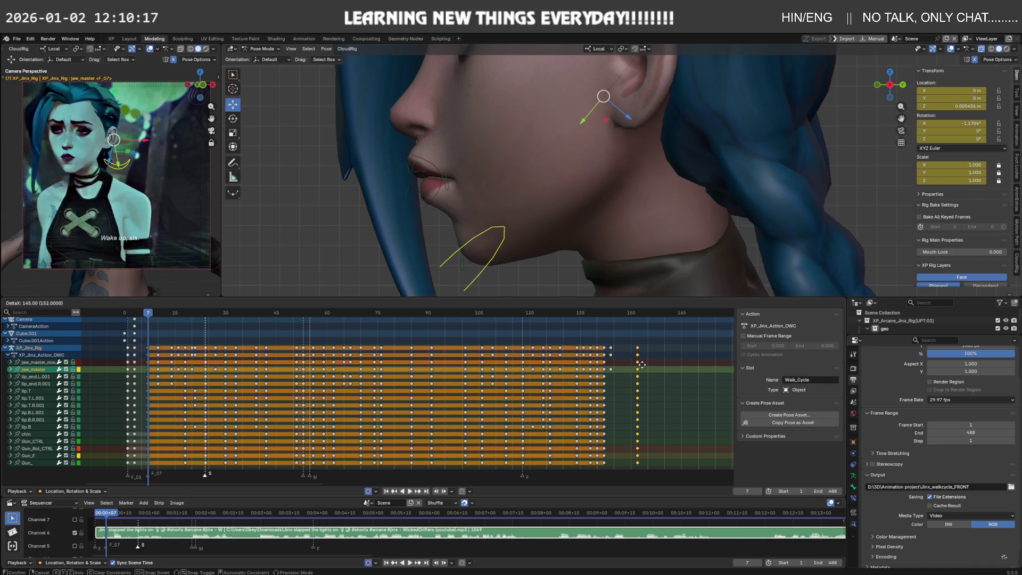
click(622, 368)
key(space)
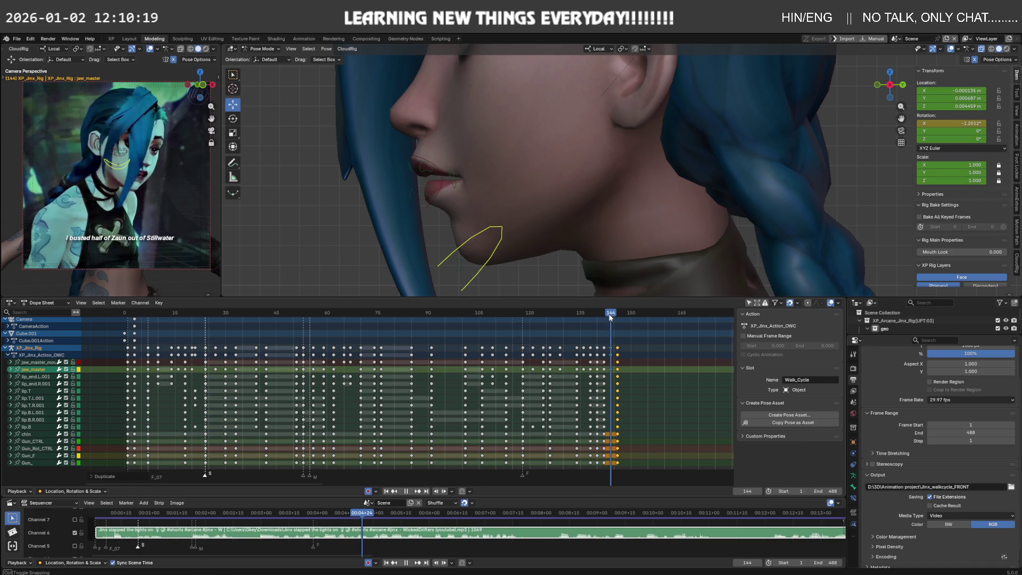
click(631, 314)
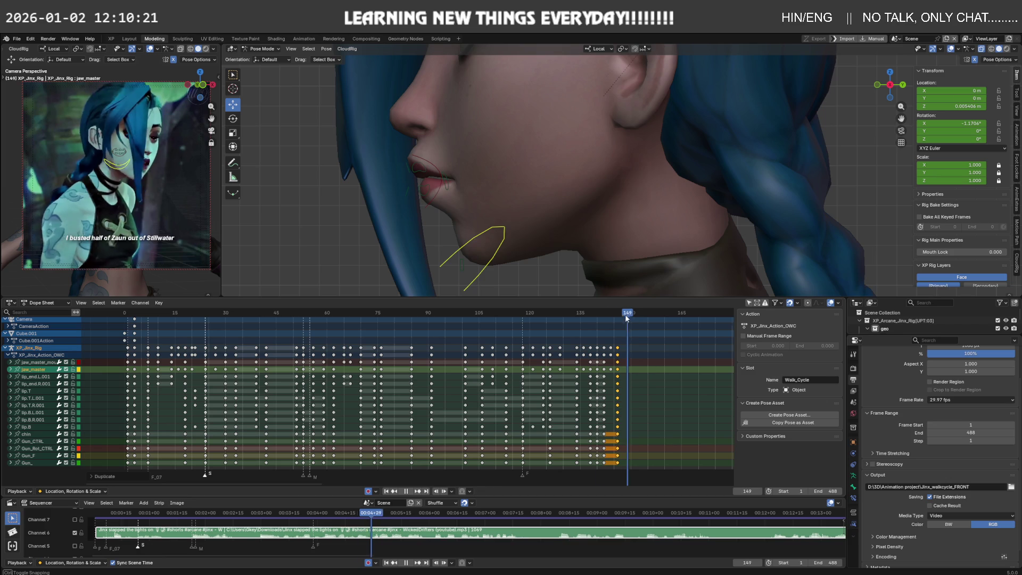
drag(628, 318, 501, 316)
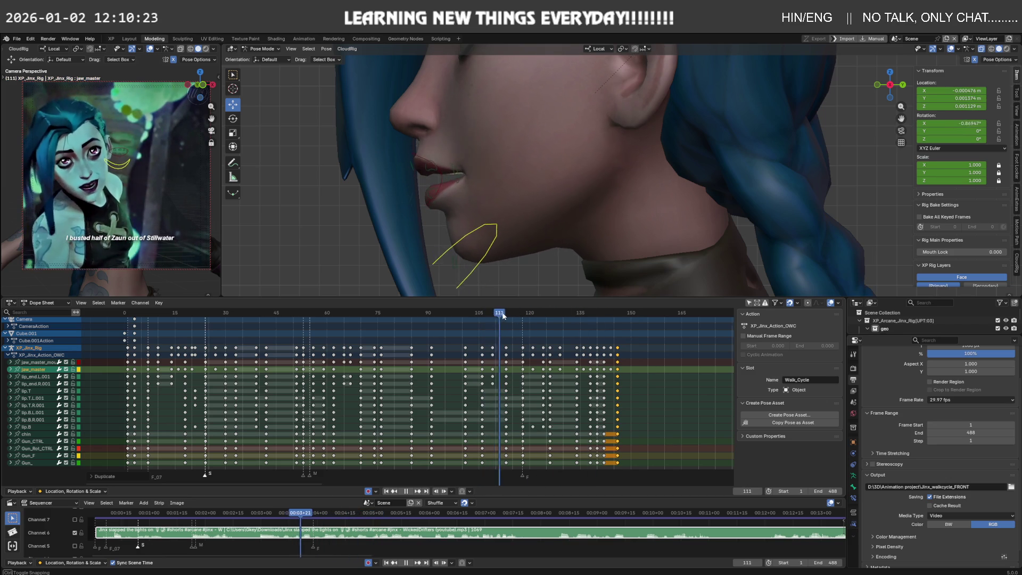
mouse_move(502, 315)
mouse_down()
mouse_move(518, 317)
mouse_move(506, 319)
mouse_up()
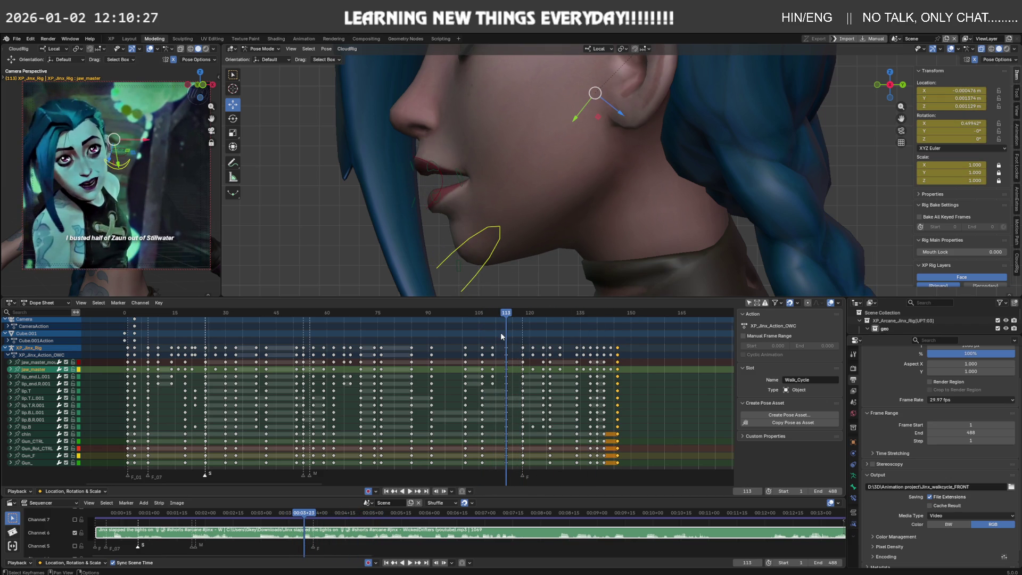
Shift all keys after frame 113 later and place the duplicated keys around frame 150.
middle_drag(545, 223, 554, 230)
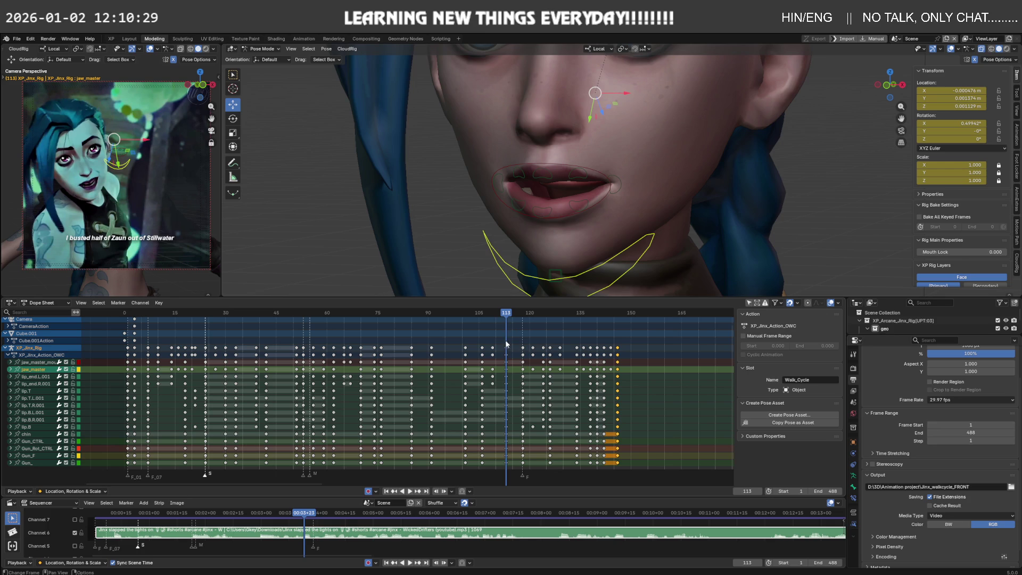
key(bracketright)
key(g)
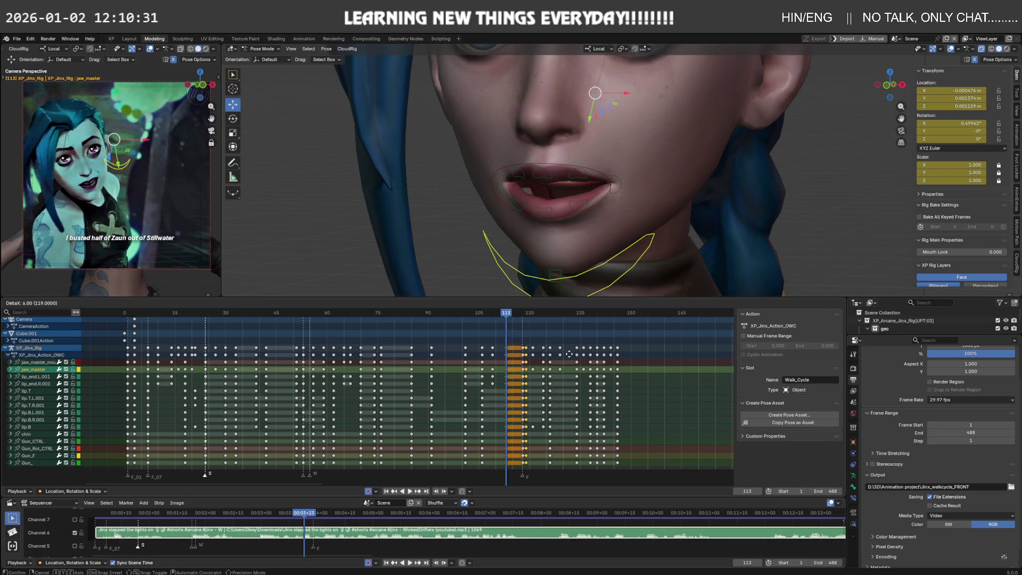
click(629, 354)
mouse_move(610, 312)
mouse_down()
mouse_move(634, 317)
mouse_move(602, 320)
mouse_move(604, 329)
mouse_up()
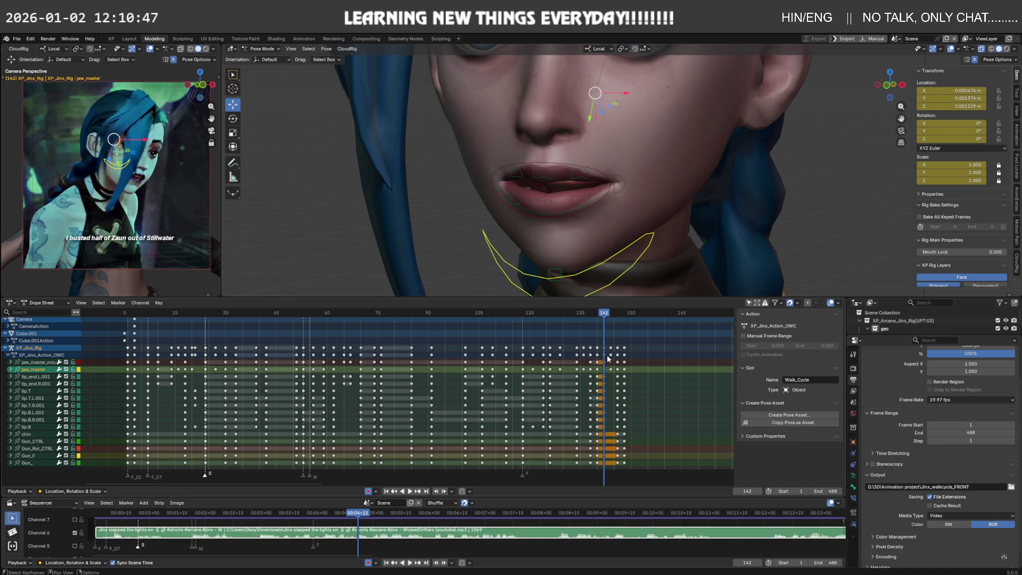
click(635, 358)
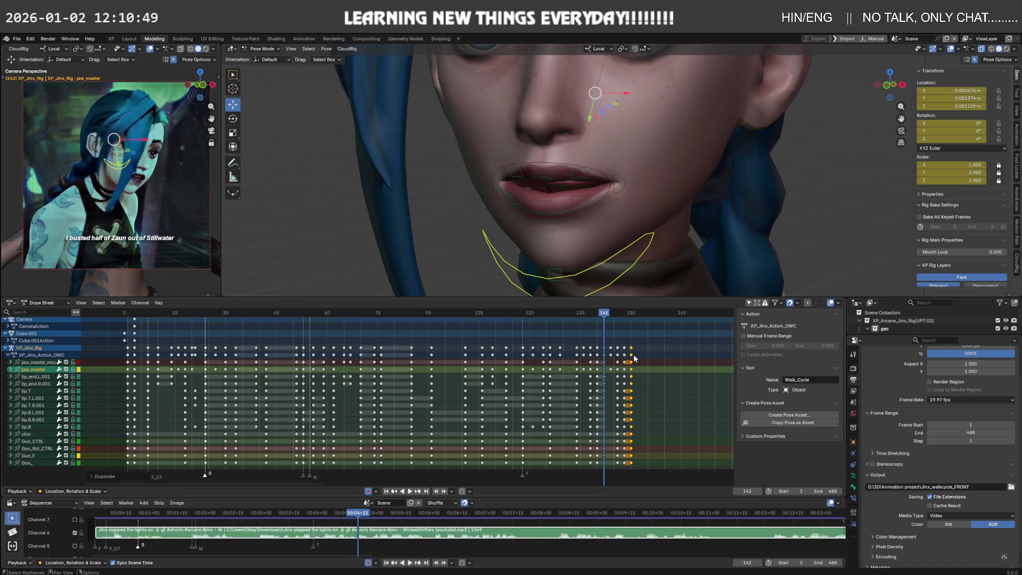
Scrub to frame 164 and zoom the Dope Sheet out to show frames -75 to 270.
mouse_move(604, 316)
mouse_down()
mouse_move(678, 318)
mouse_move(648, 326)
mouse_up()
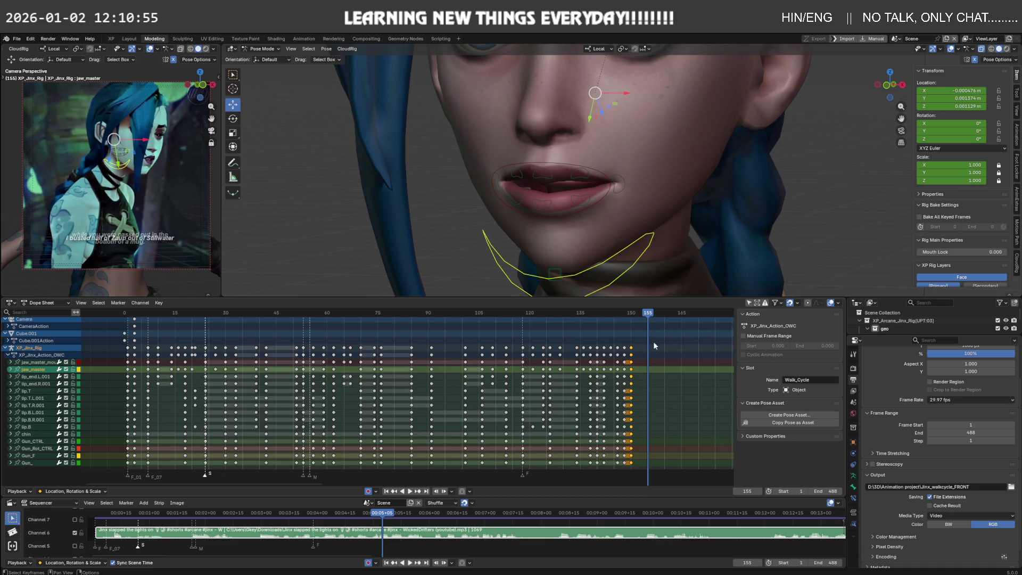
scroll(618, 347, down, 3)
scroll(506, 346, down, 2)
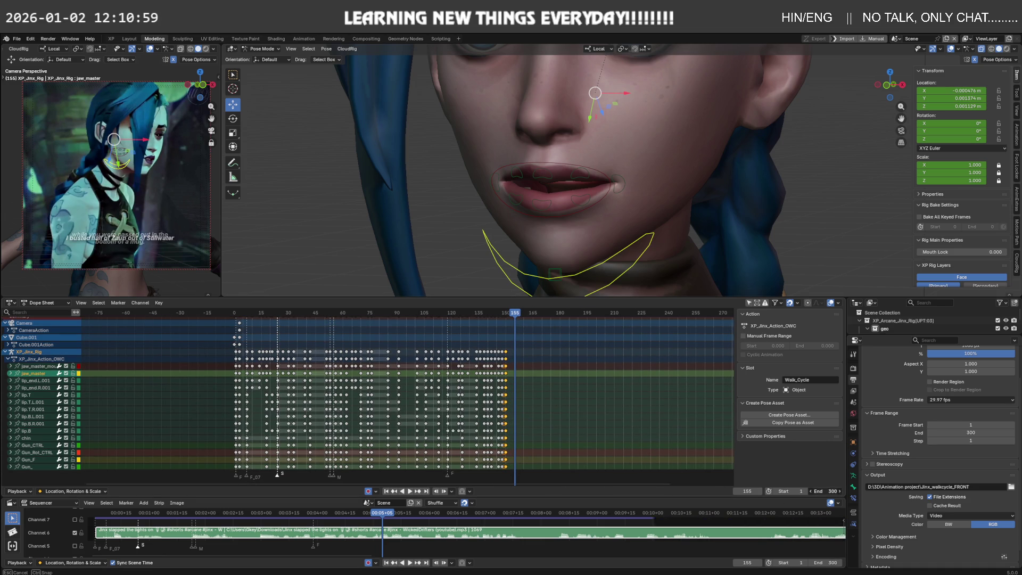
Set the scene End frame to 160 and play the lip-sync from frame 57.
drag(828, 491, 788, 490)
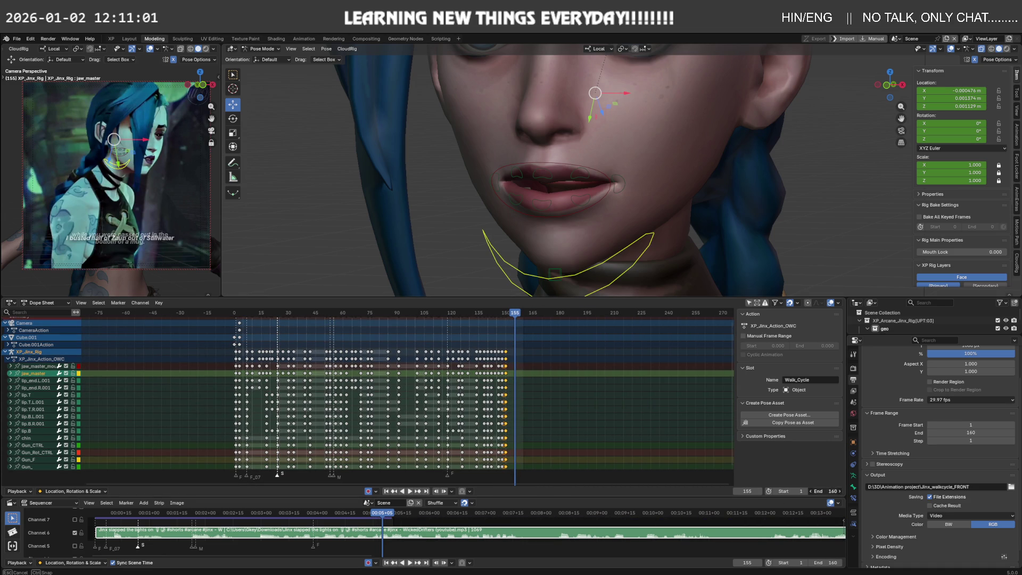
click(338, 310)
key(space)
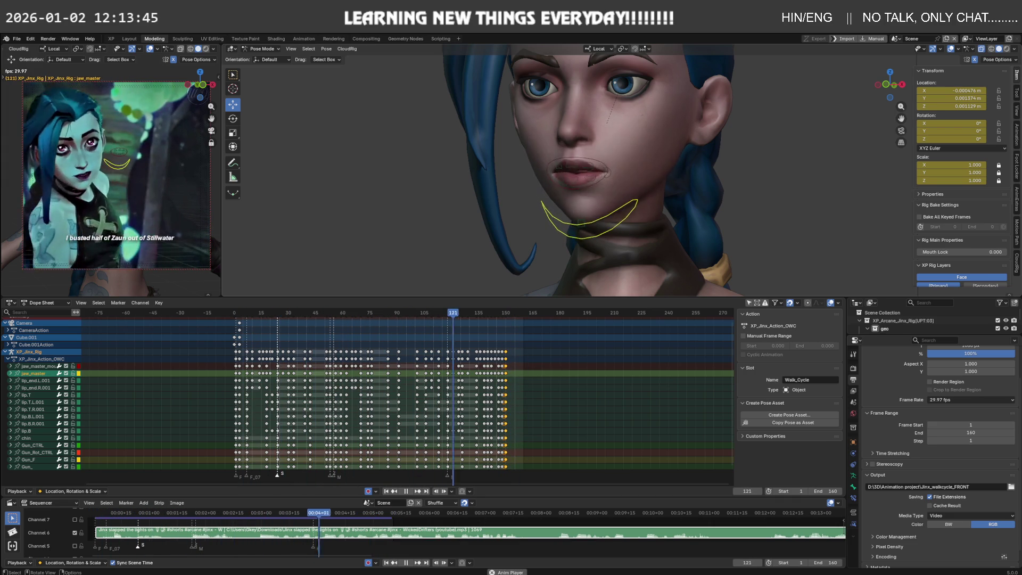
key(space)
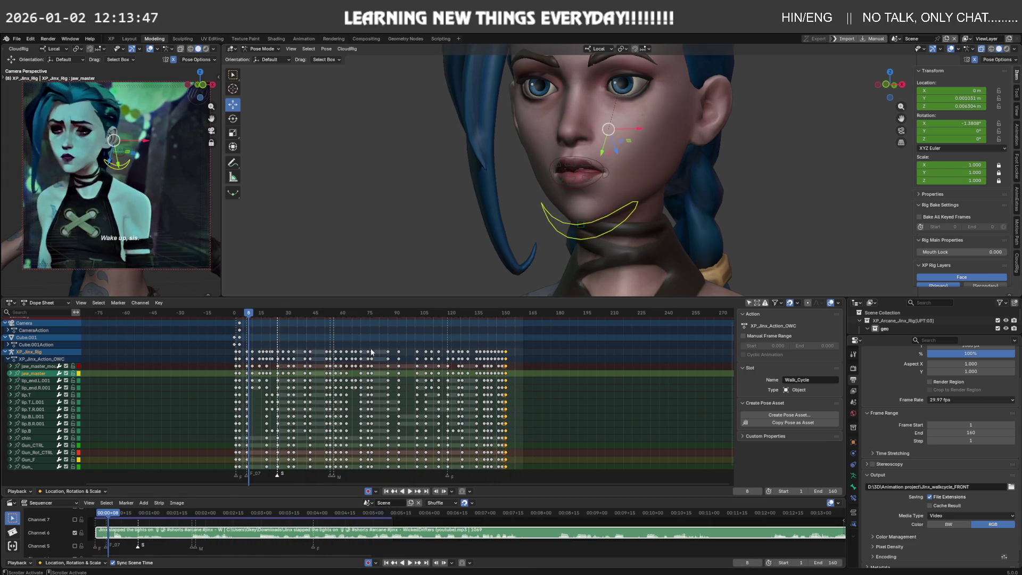
mouse_move(249, 308)
mouse_down()
mouse_move(469, 316)
mouse_move(224, 332)
mouse_up()
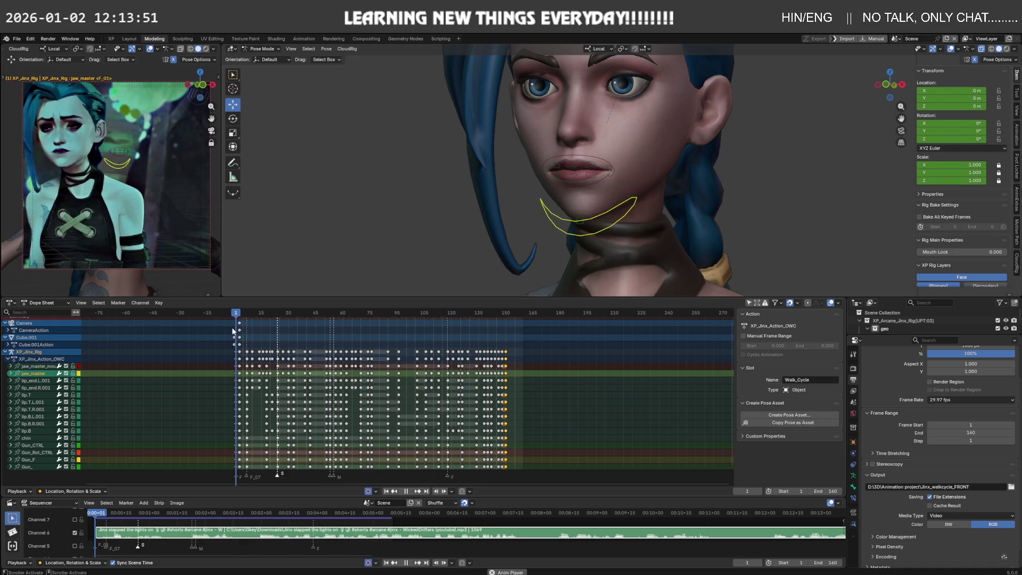
key(space)
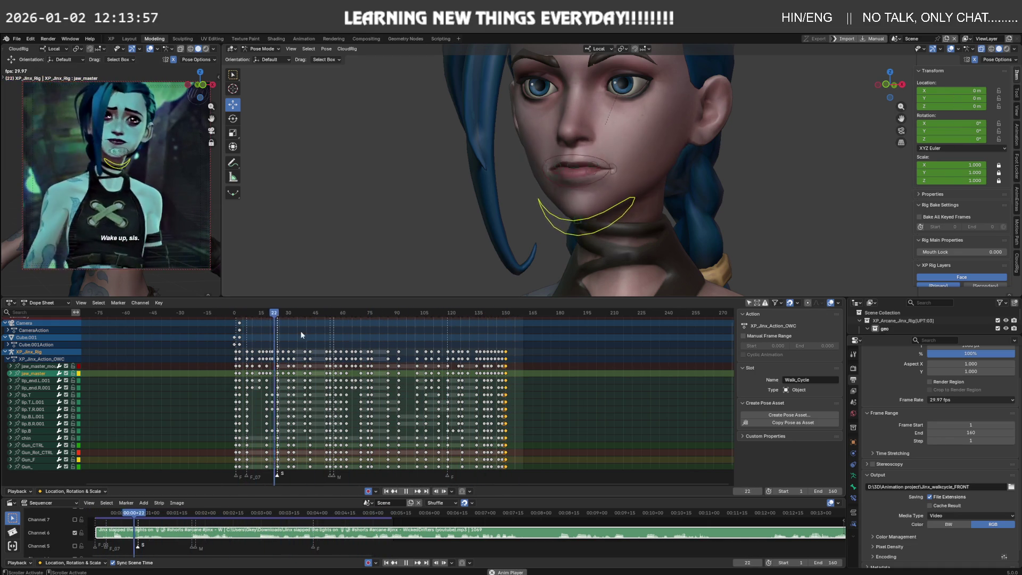
key(space)
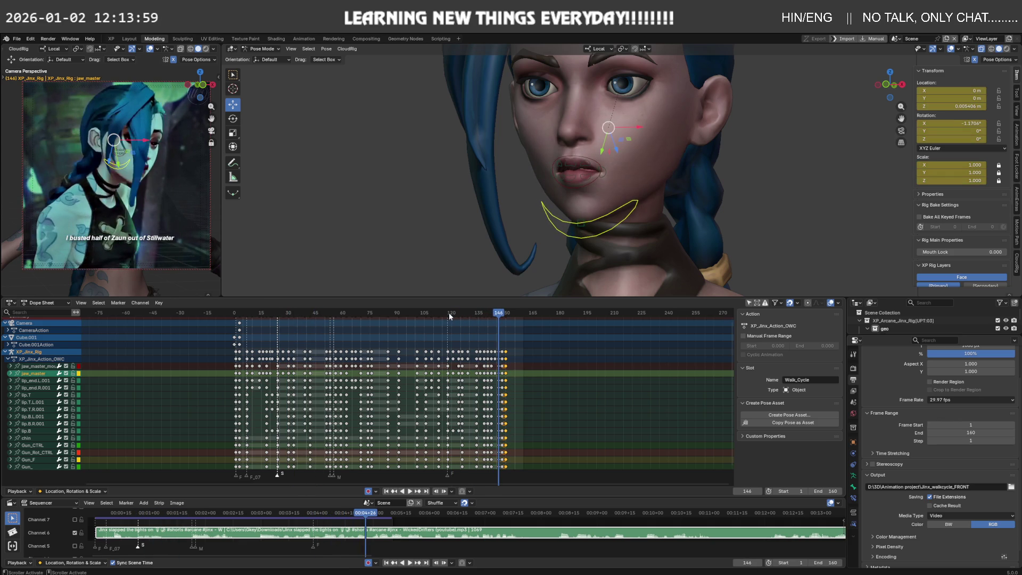
mouse_move(493, 315)
mouse_down()
mouse_move(528, 315)
mouse_move(236, 327)
mouse_move(257, 333)
mouse_up()
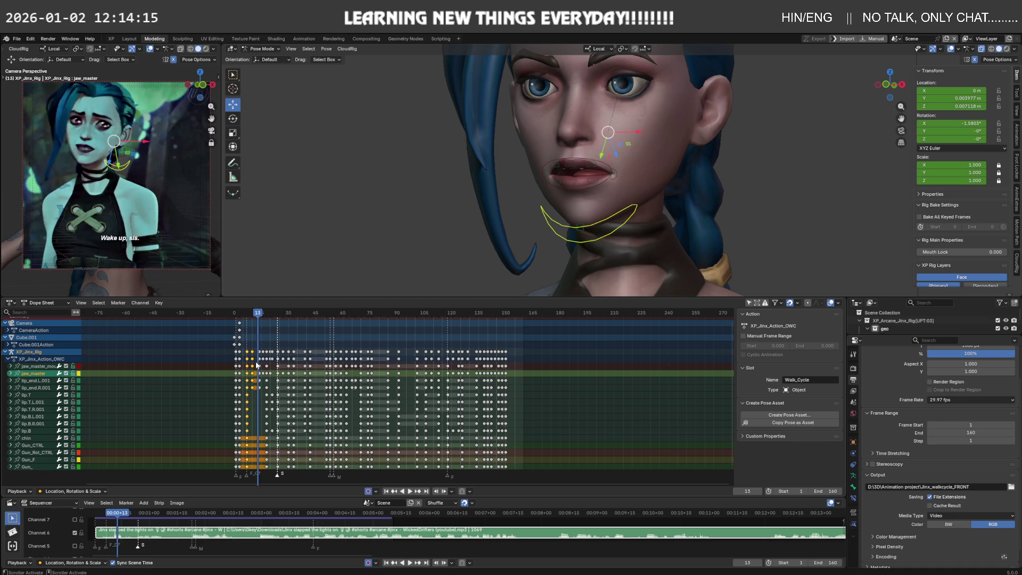
Place the duplicated keys near frame 160 and play back the new ending from frame 140.
drag(256, 361, 520, 366)
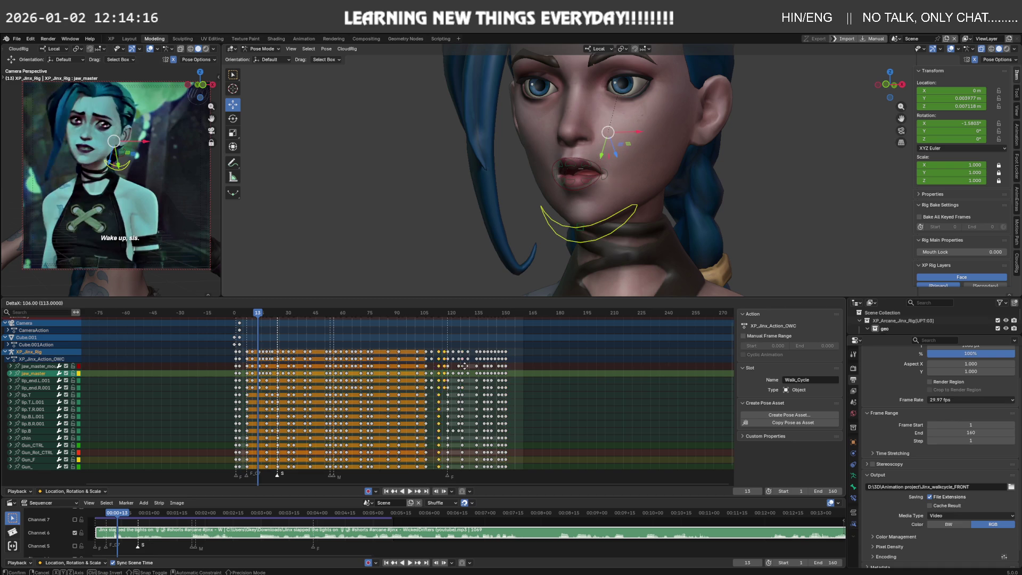
click(525, 370)
click(490, 313)
key(space)
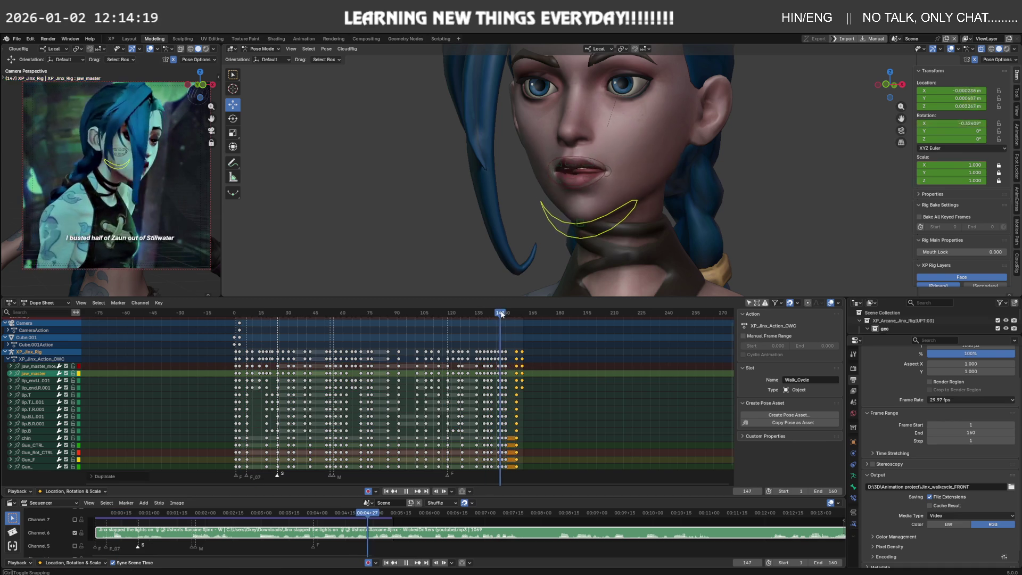
drag(519, 314, 533, 314)
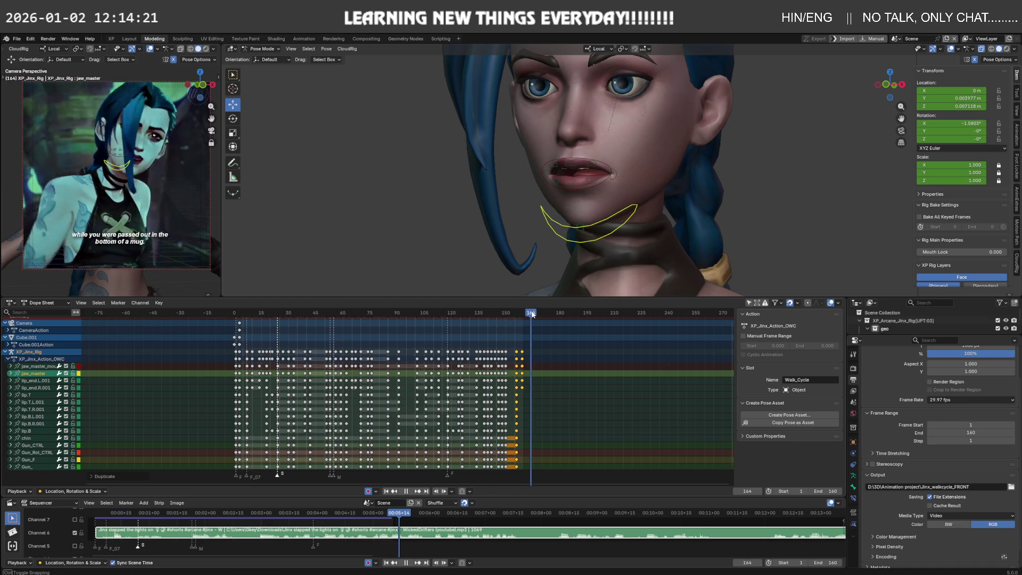
Shift the new keys 6 frames later and nudge the frame-166 keys 3 frames later.
key(g)
click(521, 351)
click(500, 313)
key(space)
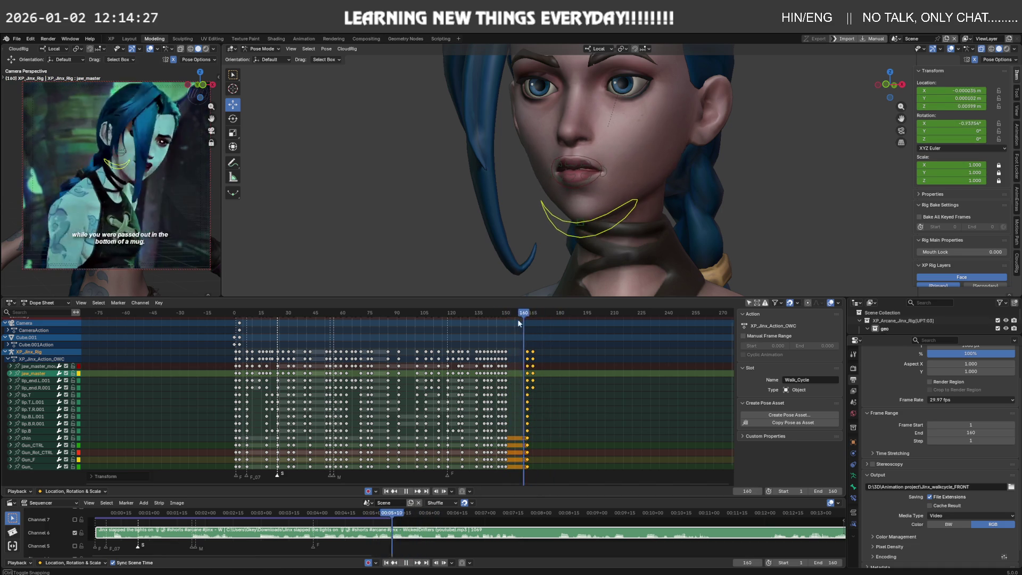
drag(522, 322, 536, 321)
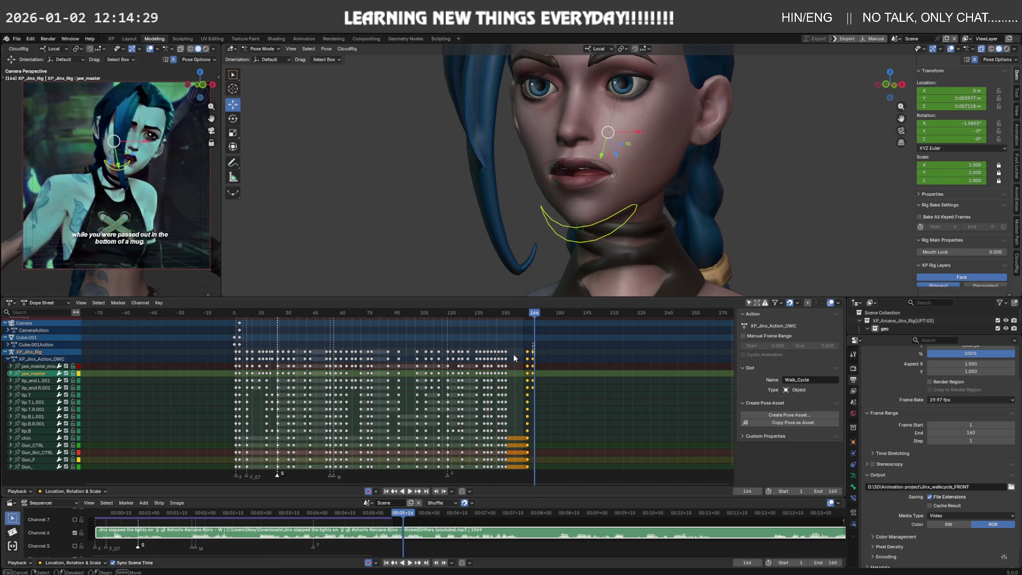
drag(571, 351, 531, 367)
click(539, 365)
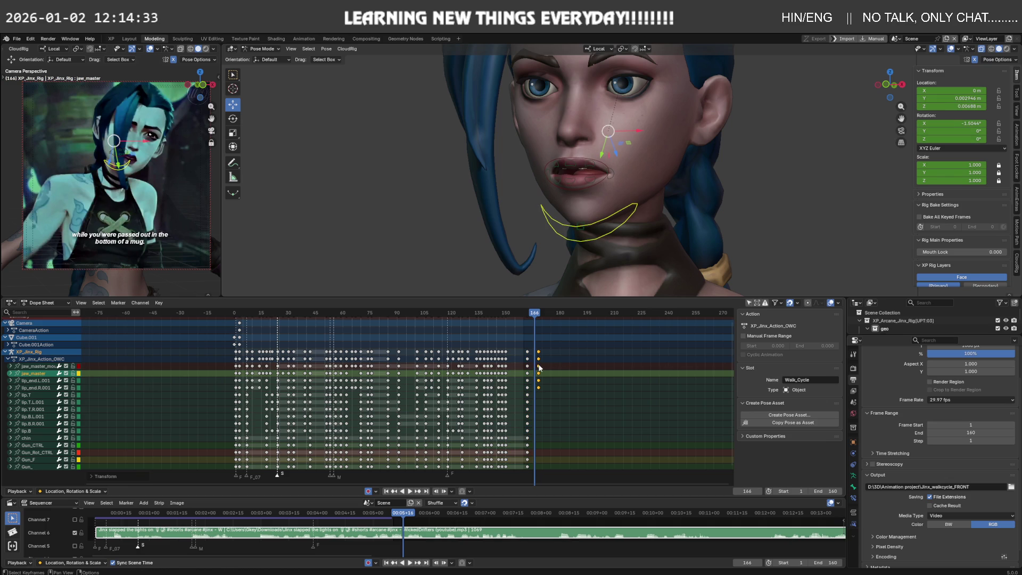
drag(530, 318, 586, 319)
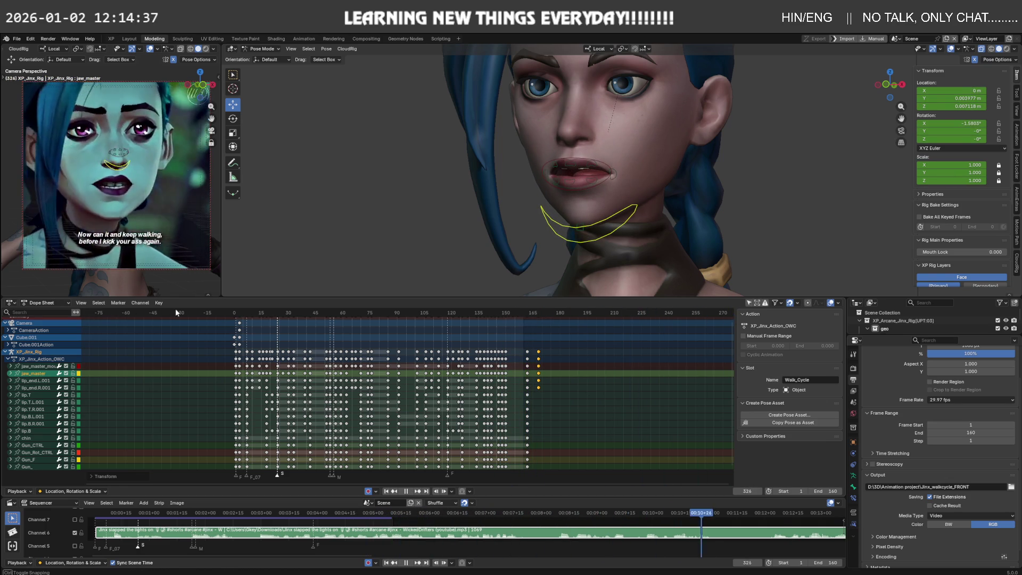
Scroll the timeline out to the later reference frames and add a marker at frame 345.
mouse_move(230, 313)
mouse_down()
mouse_move(604, 310)
mouse_move(578, 311)
mouse_up()
scroll(596, 350, down, 2)
mouse_move(596, 350)
middle_down()
mouse_move(363, 360)
mouse_move(325, 349)
middle_up()
scroll(367, 361, down, 2)
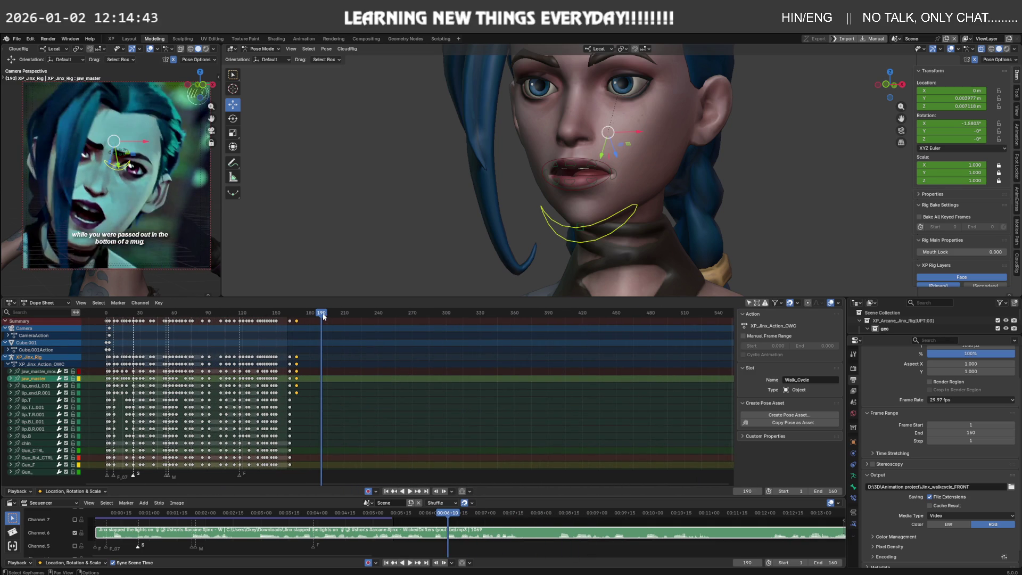
mouse_move(323, 315)
mouse_down()
mouse_move(506, 320)
mouse_move(497, 318)
mouse_up()
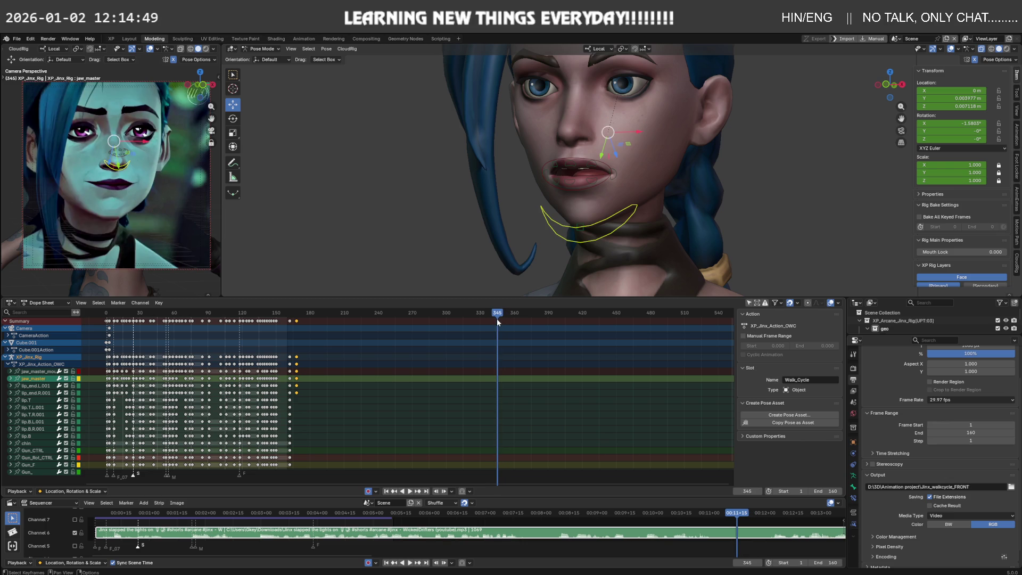
key(m)
Return to frame 176 and play the lip-sync, stopping at frame 155.
drag(499, 321, 296, 329)
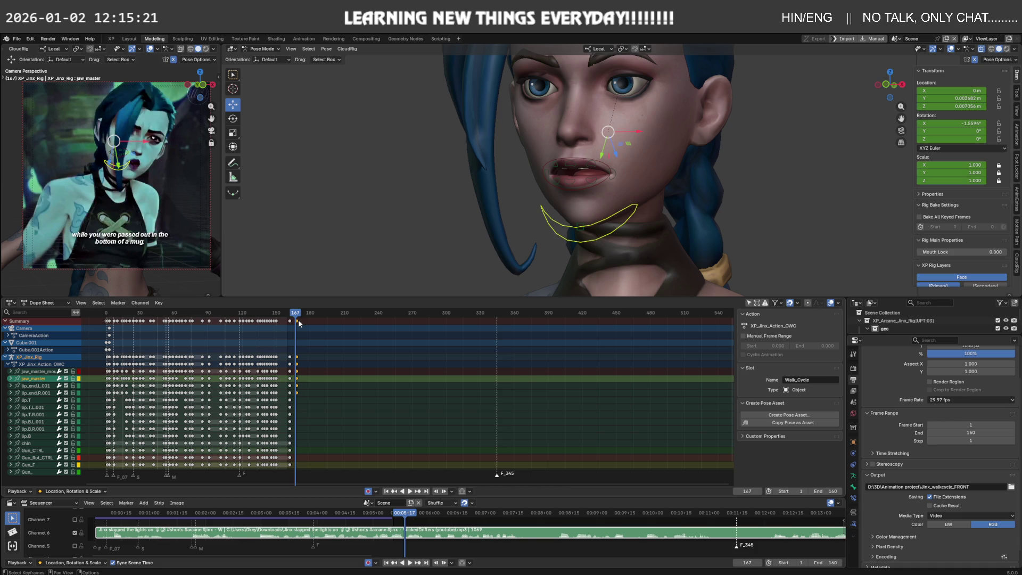
key(space)
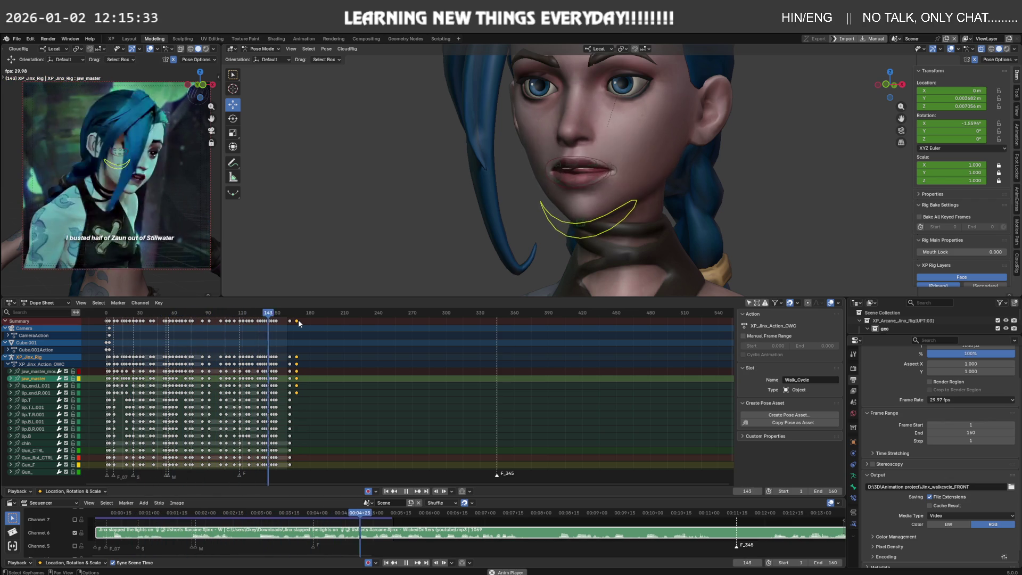
key(space)
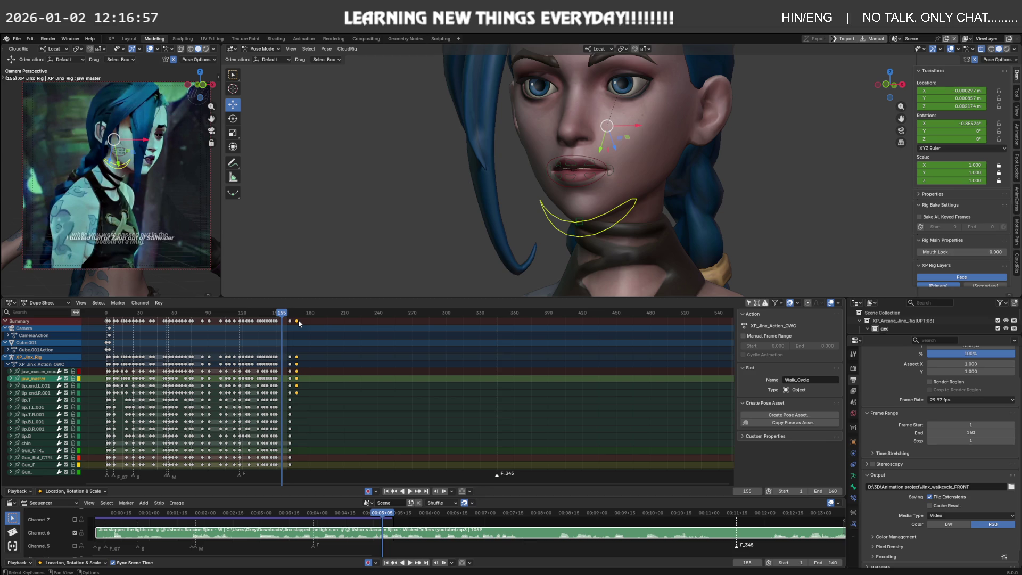
Play the Jinx jaw animation with its audio, stopping playback around frame 152.
key(space)
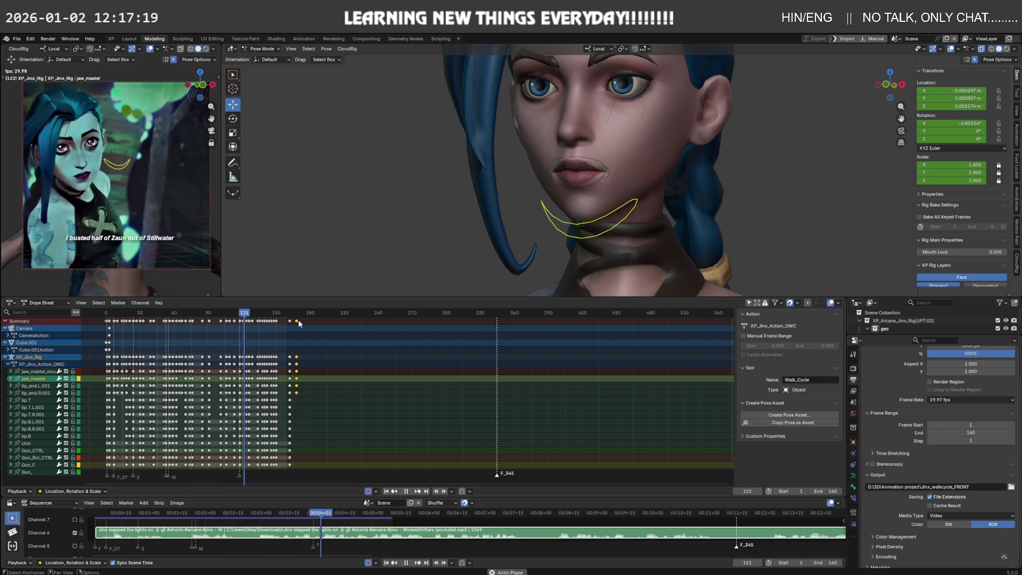
key(space)
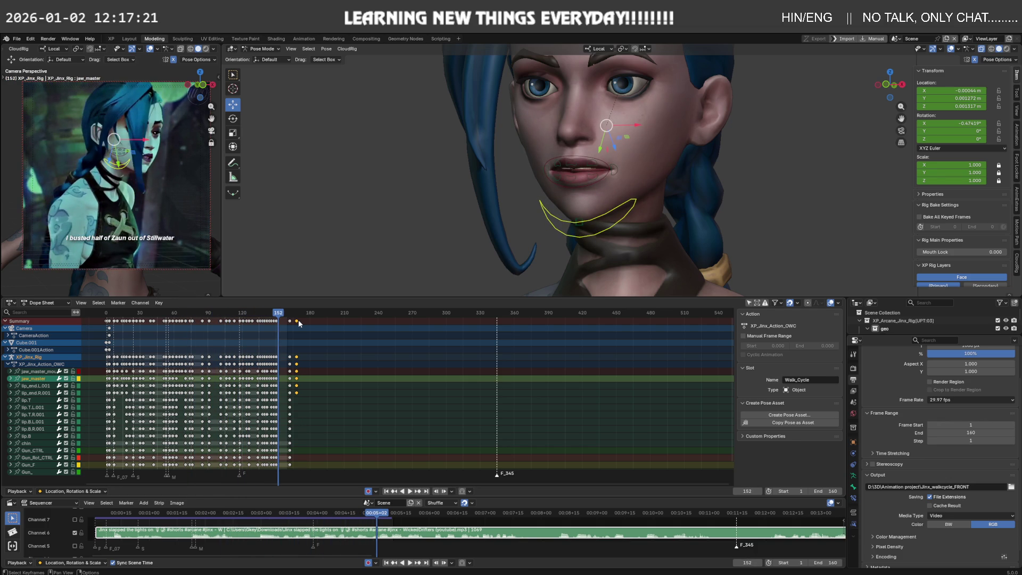